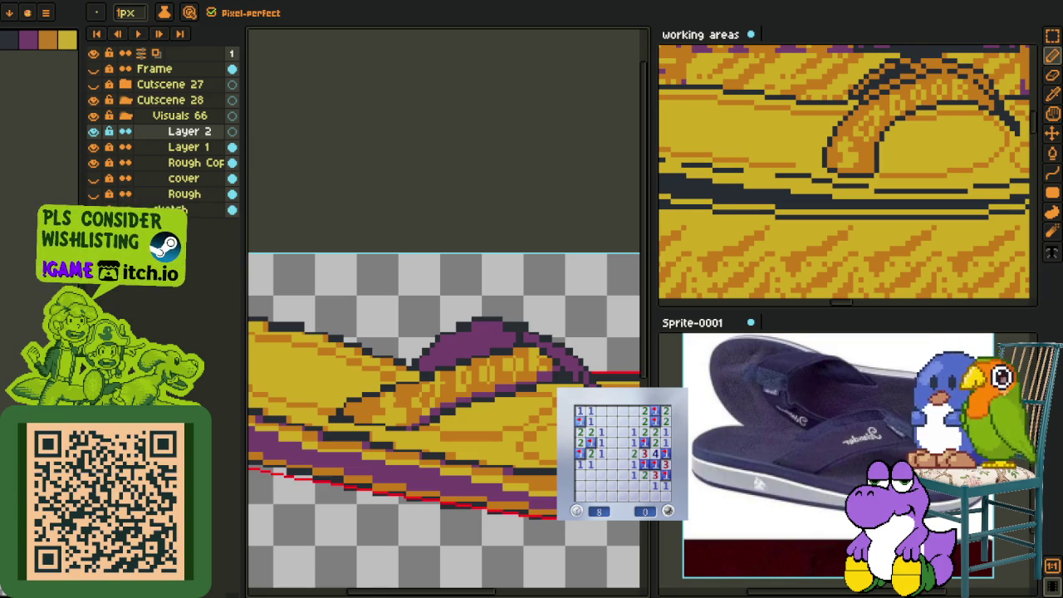
# Step: Start a fresh game, open a first region, flag four suspected mines and chord around a number
pyautogui.click(673, 510)
pyautogui.click(623, 481)
pyautogui.rightClick(613, 442)
pyautogui.rightClick(600, 432)
pyautogui.rightClick(632, 432)
pyautogui.rightClick(619, 440)
pyautogui.middleClick(612, 432)
# Step: Clear the top rows and lower corners, flagging mines near the top and bottom right
pyautogui.click(634, 421)
pyautogui.rightClick(634, 410)
pyautogui.click(623, 410)
pyautogui.rightClick(612, 410)
pyautogui.middleClick(602, 421)
pyautogui.click(580, 421)
pyautogui.rightClick(579, 410)
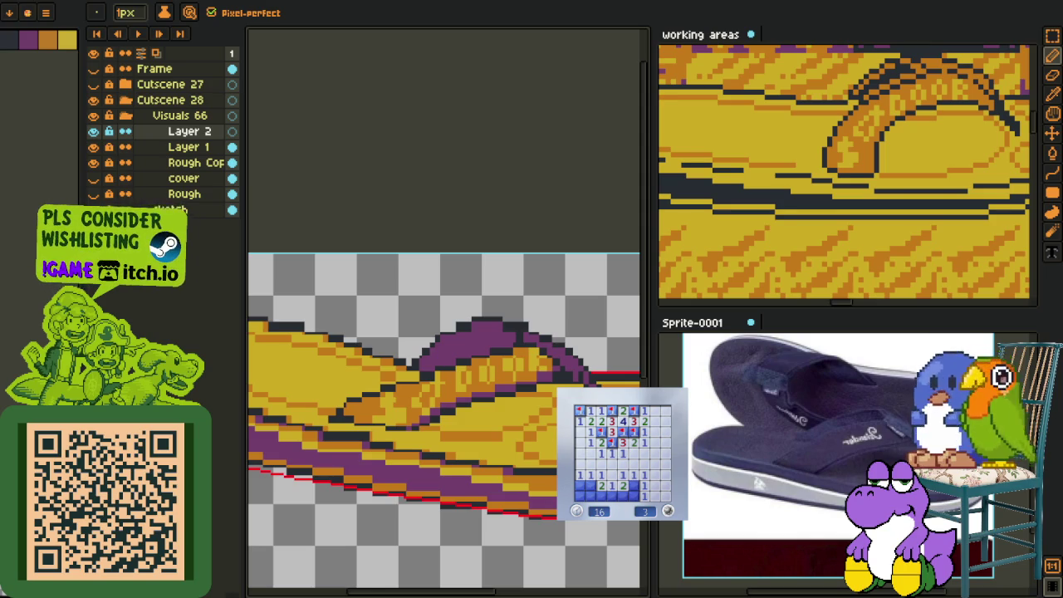
pyautogui.rightClick(634, 485)
pyautogui.click(628, 495)
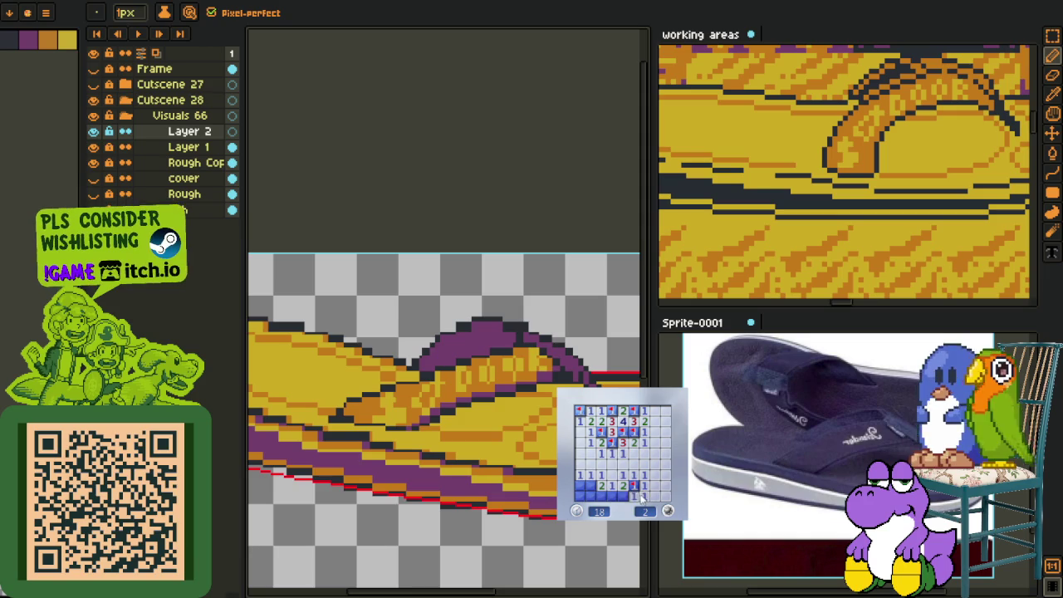
pyautogui.click(591, 496)
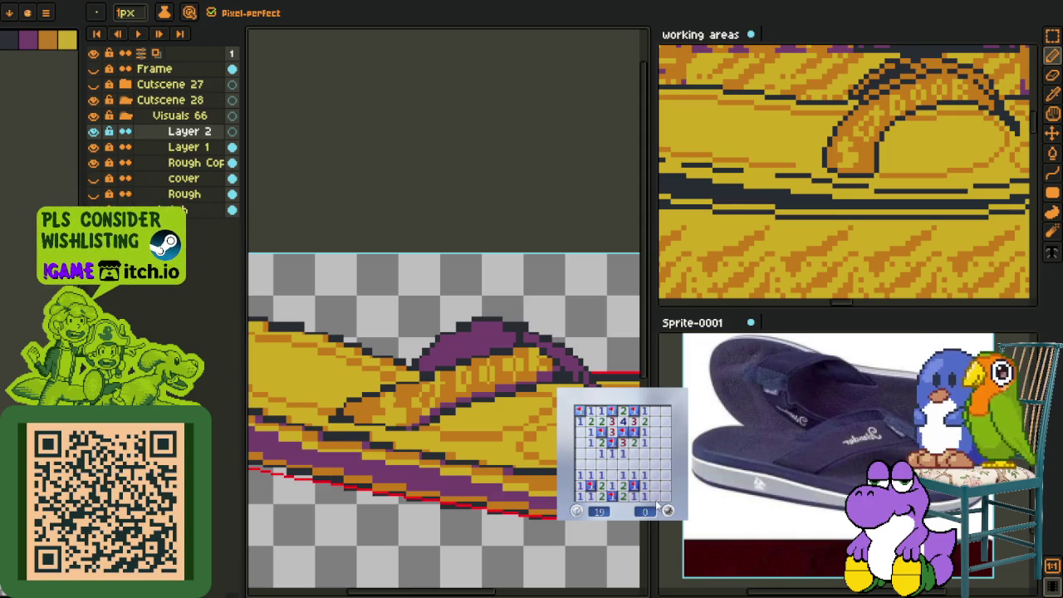
# Step: Restart with a fresh board, flag a suspected mine and reveal the lower-left cells
pyautogui.press('F2')
pyautogui.click(623, 486)
pyautogui.click(604, 490)
pyautogui.rightClick(601, 475)
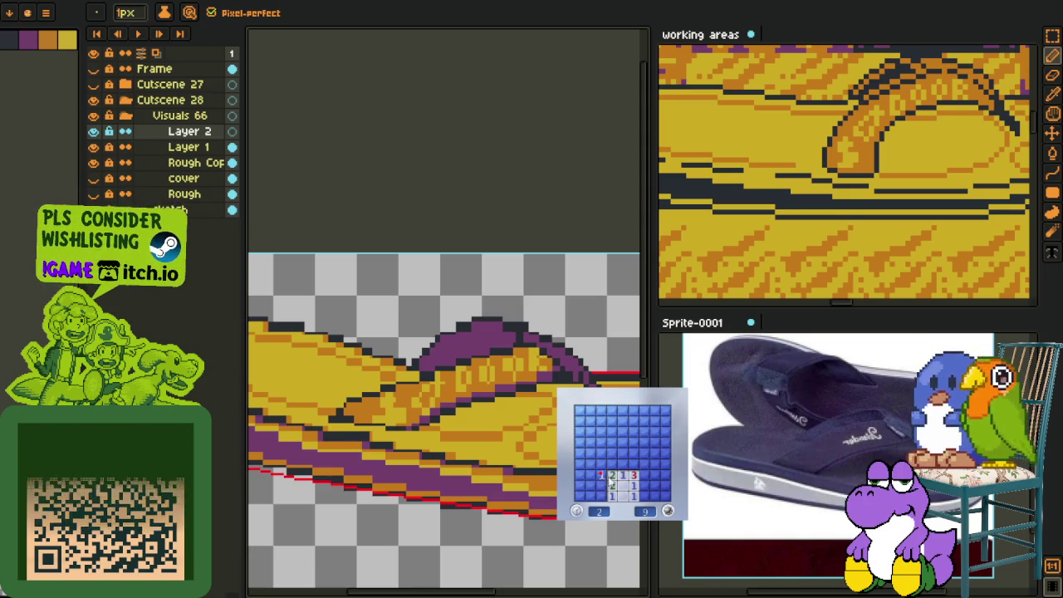
pyautogui.click(611, 466)
pyautogui.click(604, 498)
pyautogui.click(596, 486)
pyautogui.click(582, 470)
# Step: Open the left edge and the large blank area above, flagging a mine and revealing the right column
pyautogui.click(590, 474)
pyautogui.click(590, 454)
pyautogui.click(602, 462)
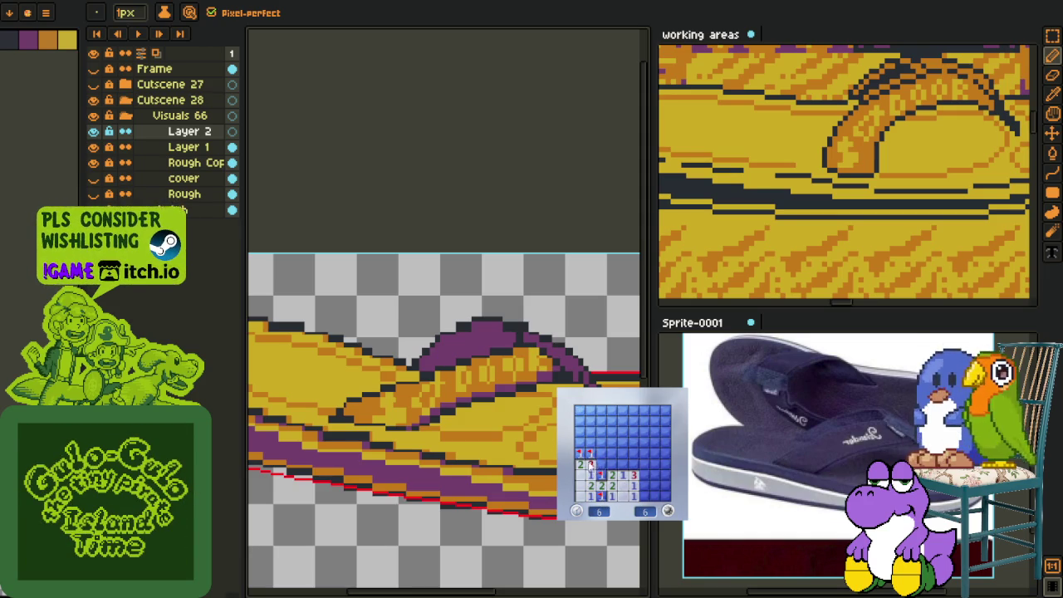
pyautogui.click(622, 470)
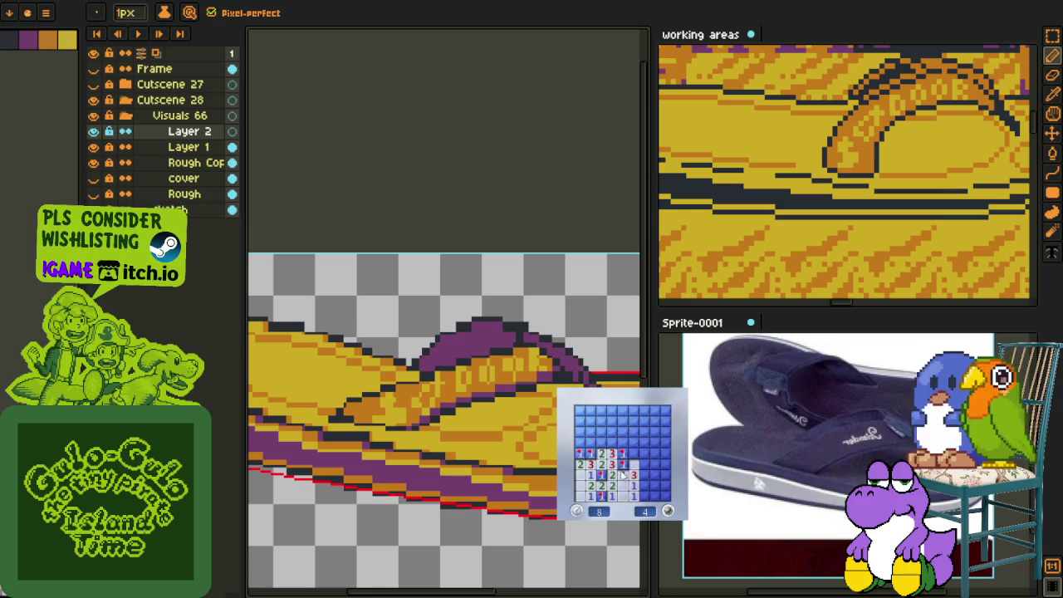
pyautogui.rightClick(633, 449)
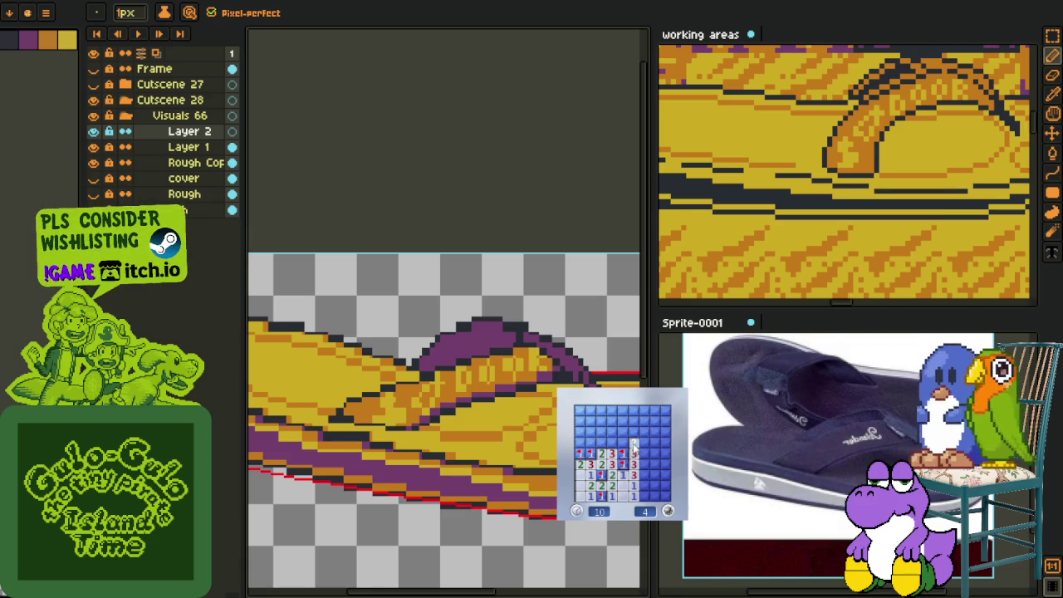
pyautogui.click(633, 444)
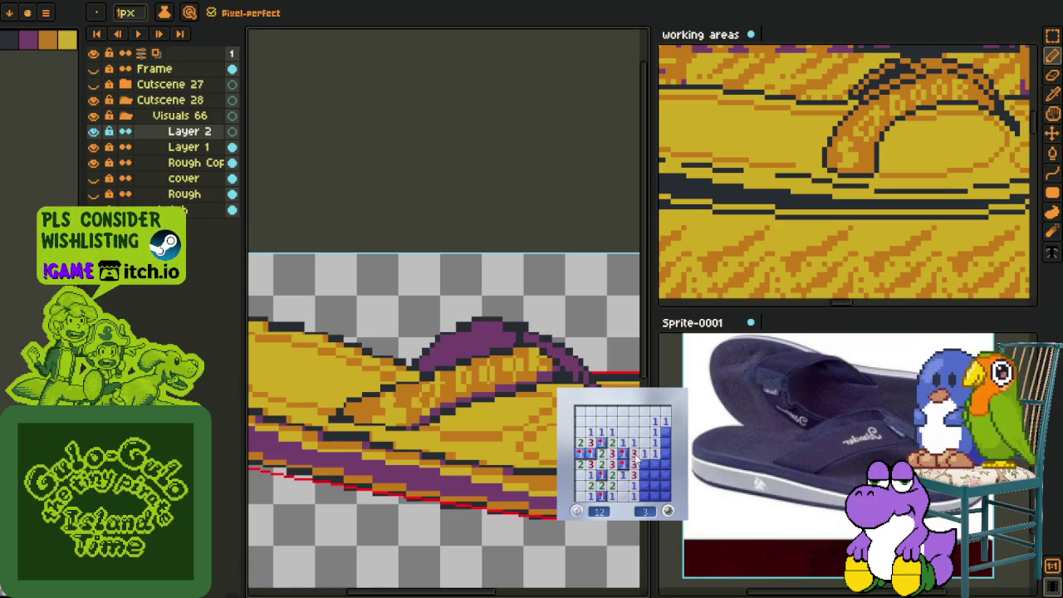
pyautogui.click(654, 465)
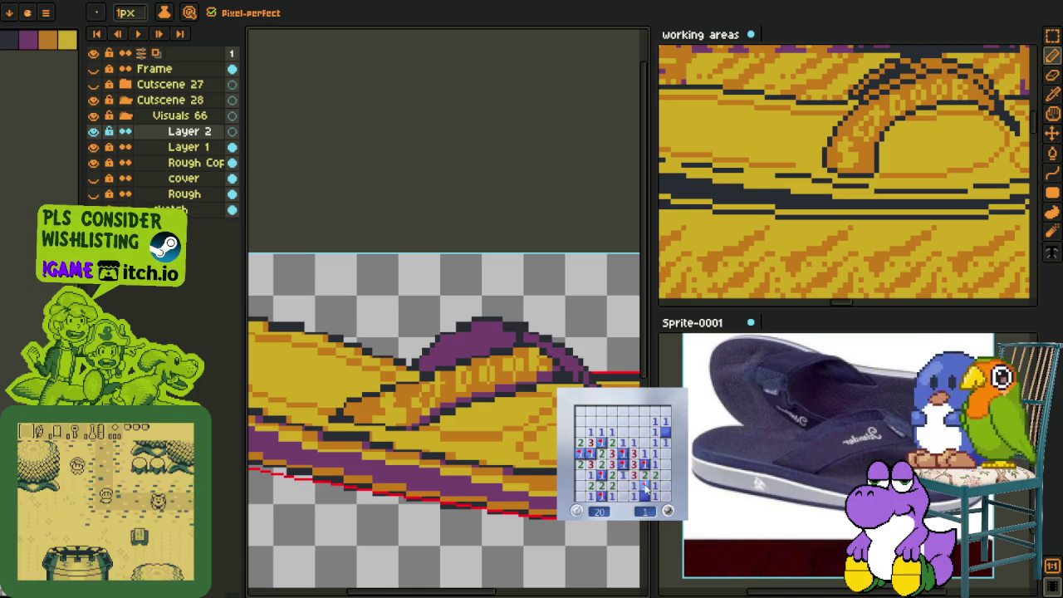
pyautogui.click(656, 490)
# Step: Open a first area of the new board, then reveal the lower-left, left-column and right-side cells
pyautogui.click(647, 419)
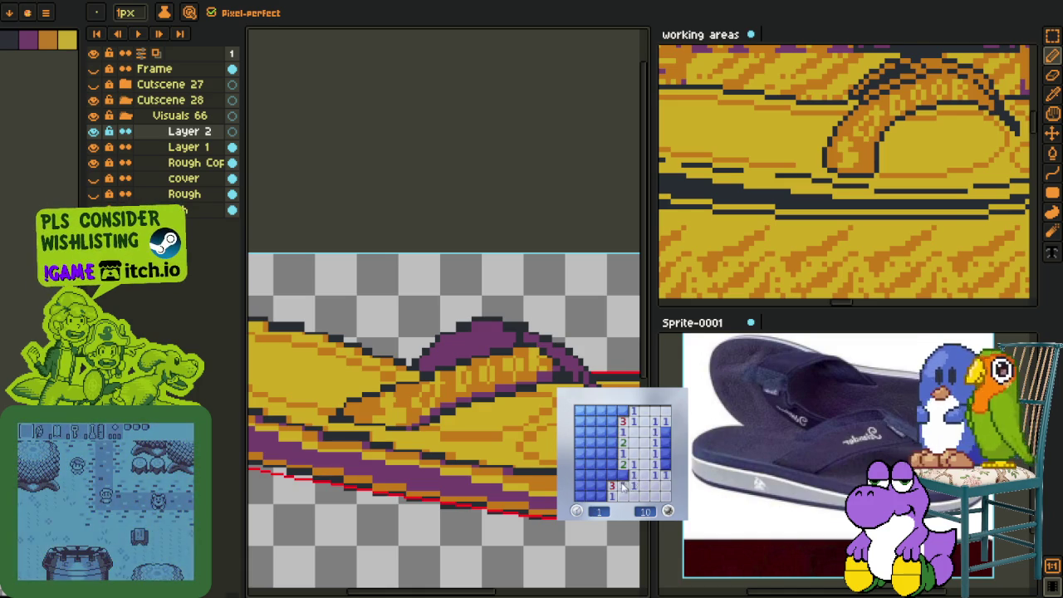
pyautogui.click(612, 479)
pyautogui.click(590, 486)
pyautogui.click(584, 492)
pyautogui.click(585, 440)
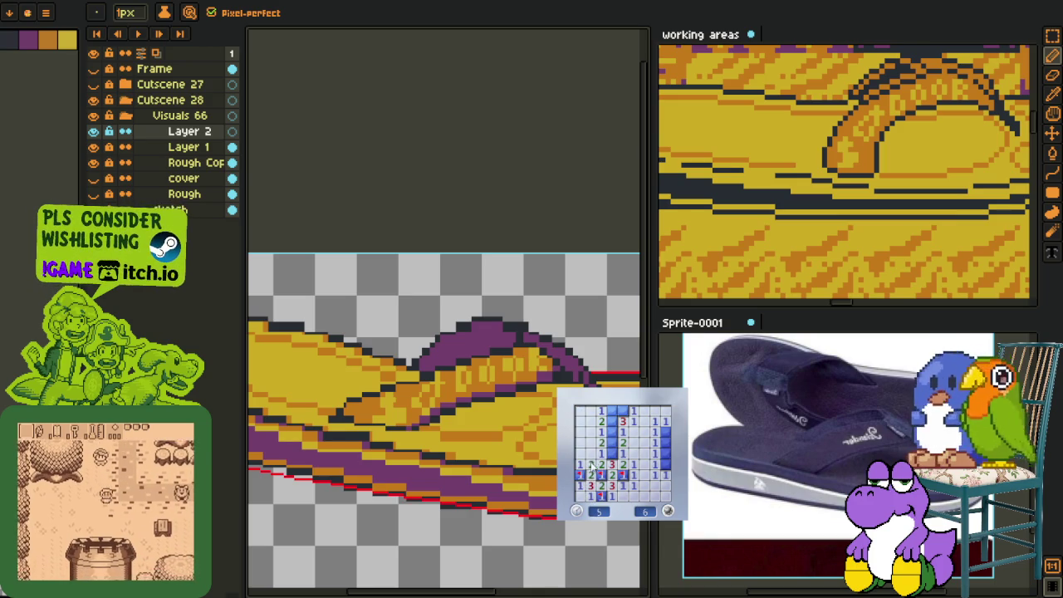
pyautogui.click(664, 432)
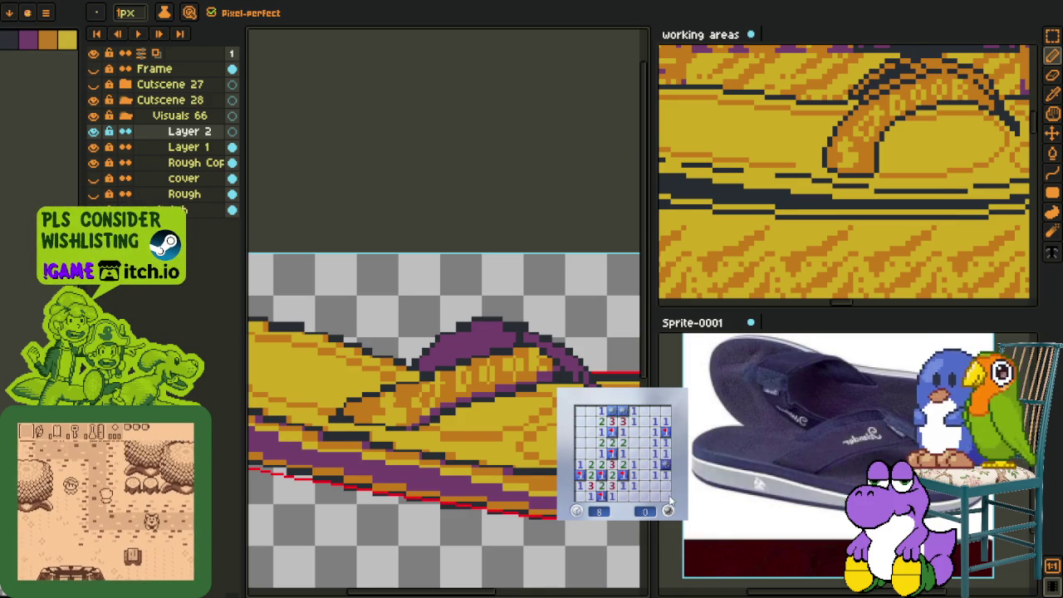
# Step: Restart with a fresh board, flag four suspected mines and open cells along the top
pyautogui.press('F2')
pyautogui.click(656, 487)
pyautogui.rightClick(644, 484)
pyautogui.rightClick(644, 495)
pyautogui.rightClick(590, 463)
pyautogui.rightClick(580, 474)
pyautogui.click(592, 466)
pyautogui.click(584, 453)
pyautogui.click(594, 431)
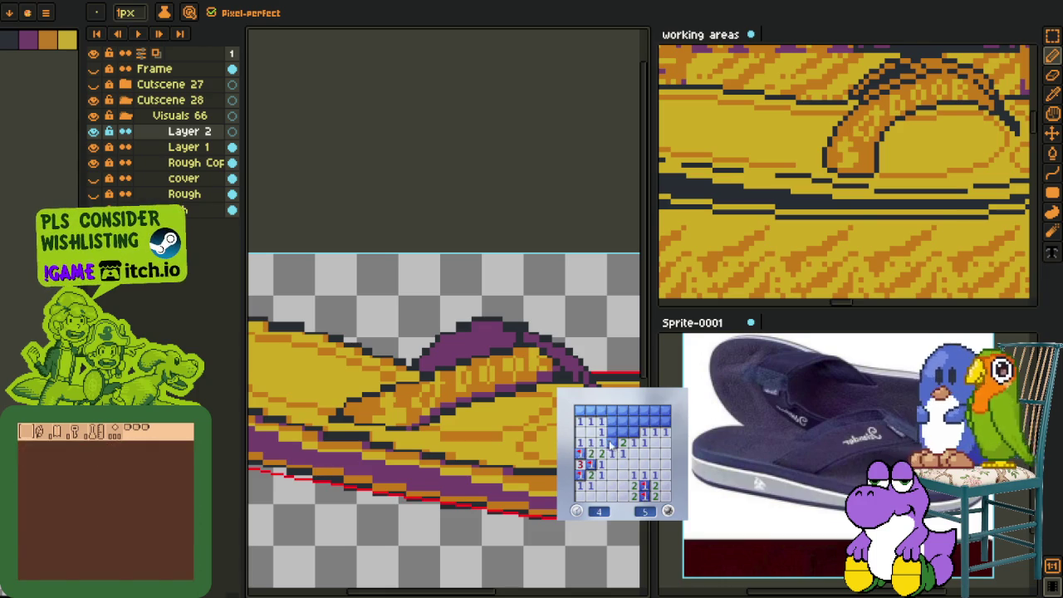
pyautogui.click(610, 441)
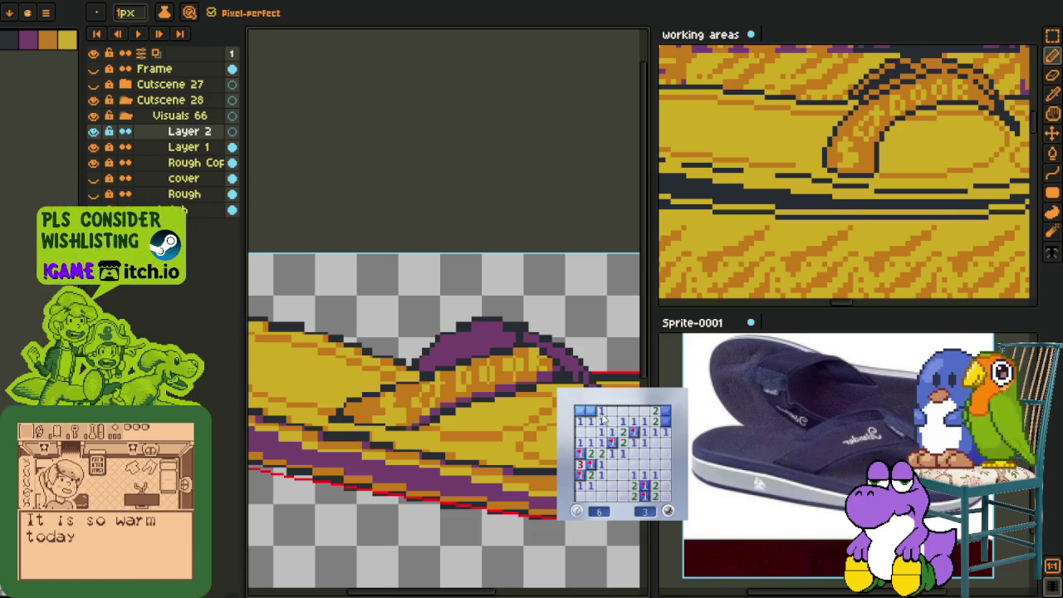
# Step: Flag the top-left mine and the mines beside the opened cells, and open the top-left blank area
pyautogui.rightClick(589, 411)
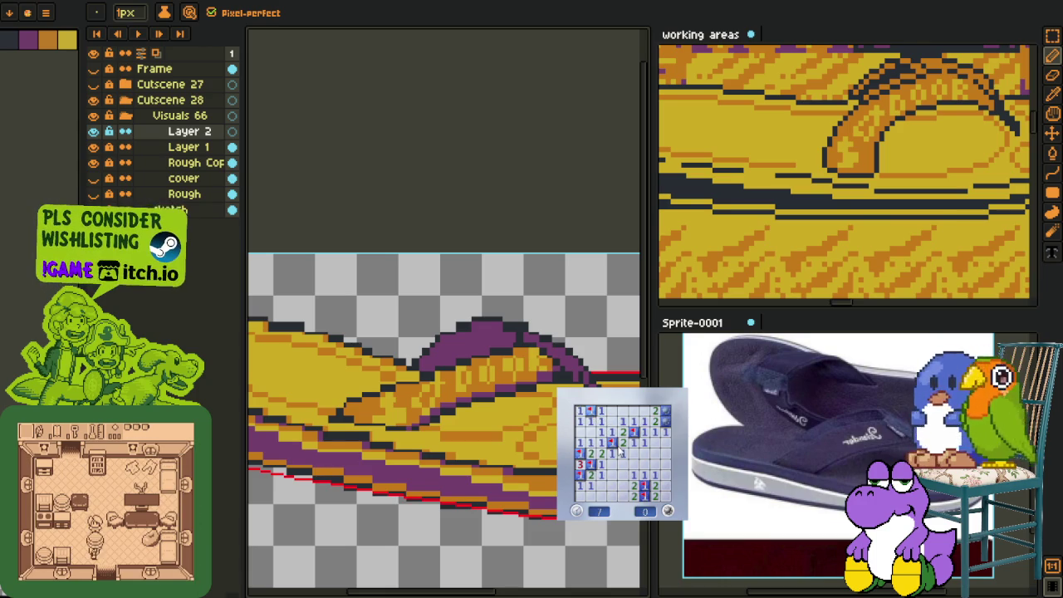
pyautogui.rightClick(646, 457)
pyautogui.rightClick(643, 445)
pyautogui.click(632, 459)
pyautogui.click(633, 444)
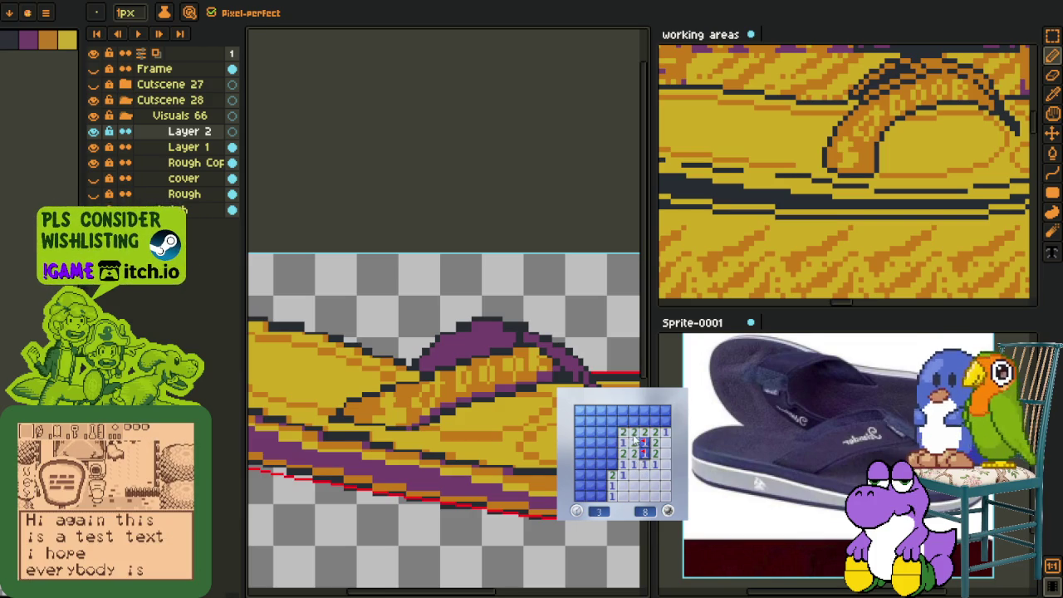
pyautogui.click(612, 432)
pyautogui.rightClick(612, 441)
pyautogui.rightClick(612, 453)
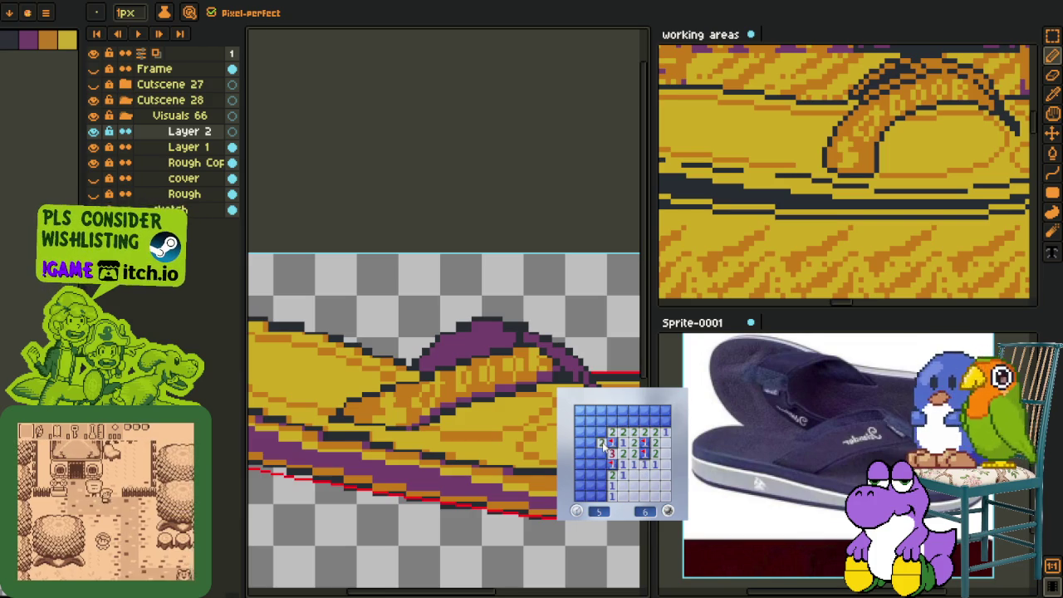
pyautogui.click(602, 432)
pyautogui.rightClick(602, 452)
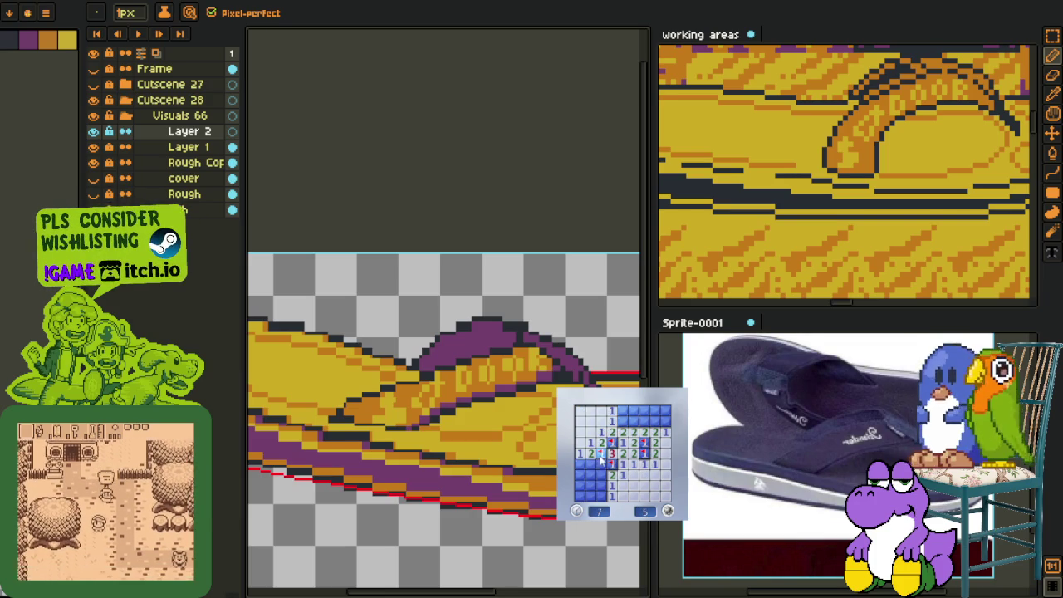
# Step: Reveal the lower and left-column cells, flagging three more mines and clearing the top right
pyautogui.click(590, 473)
pyautogui.click(591, 484)
pyautogui.rightClick(601, 484)
pyautogui.click(591, 495)
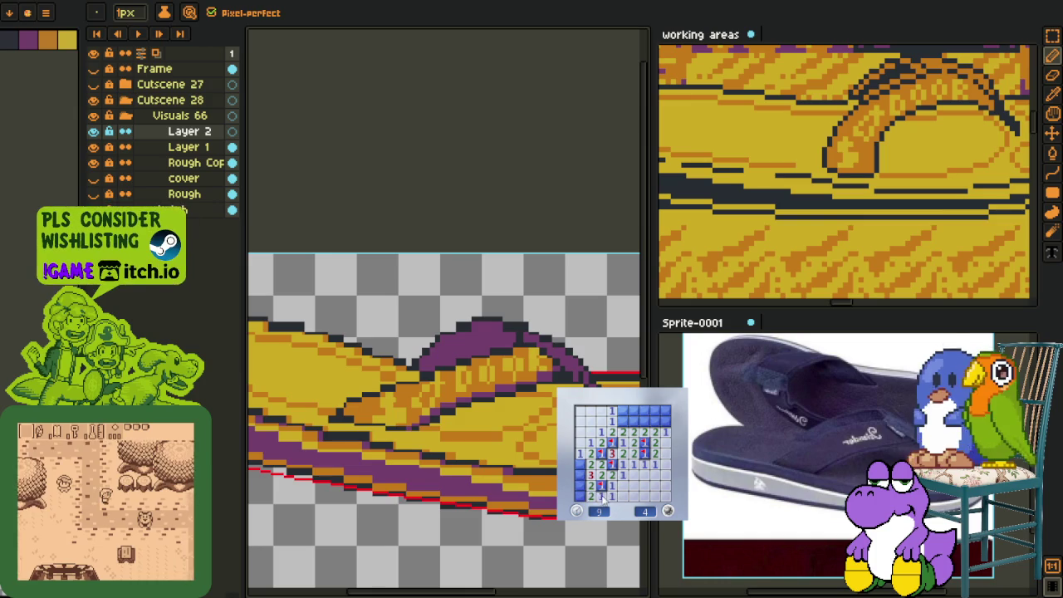
pyautogui.click(579, 474)
pyautogui.click(579, 495)
pyautogui.rightClick(580, 484)
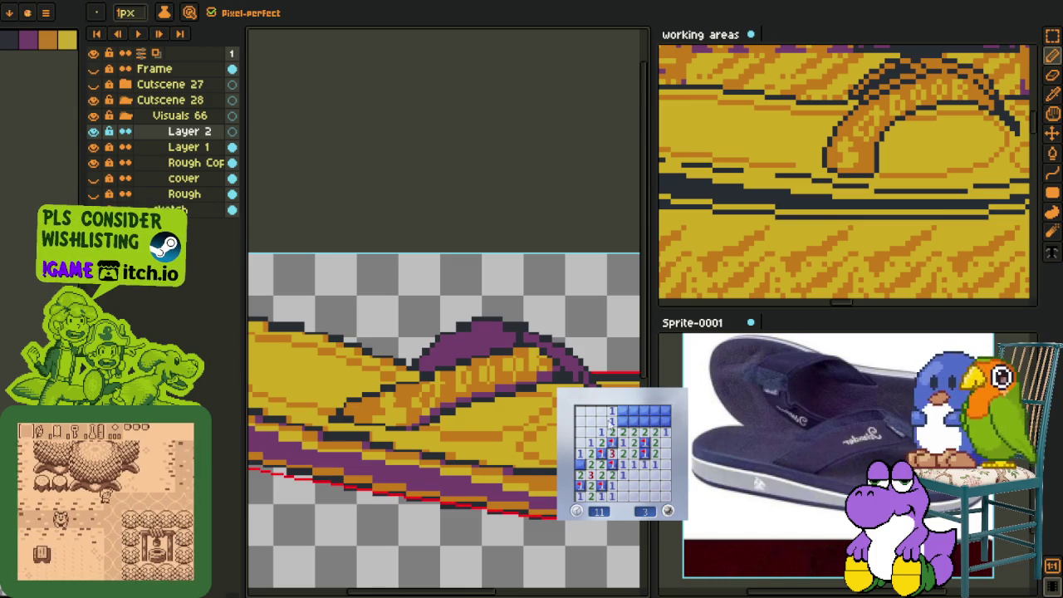
pyautogui.rightClick(623, 422)
pyautogui.click(634, 422)
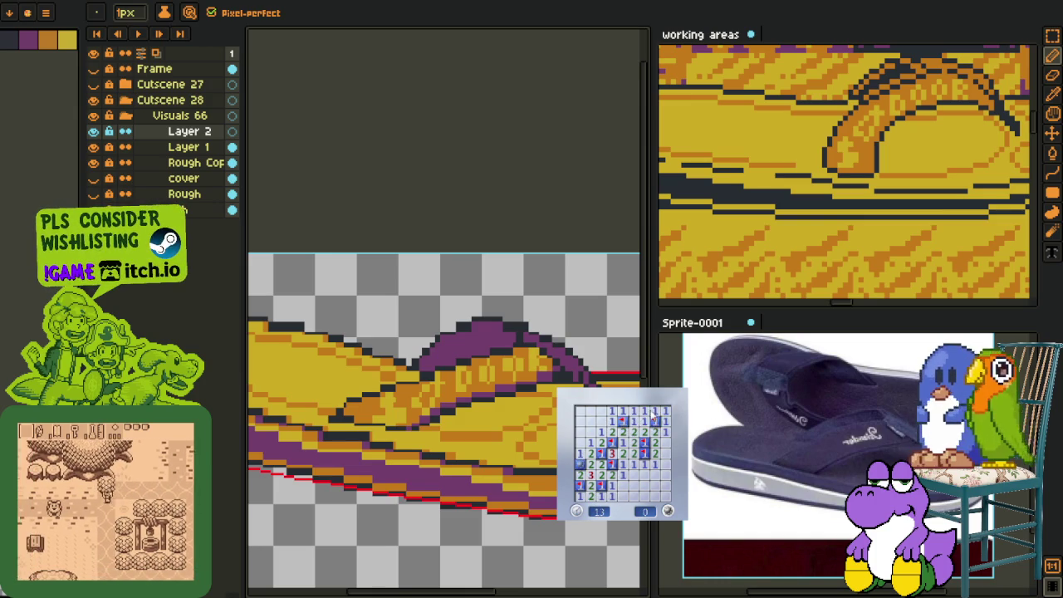
# Step: Start another game, reveal a lower-left block and clear the top-left cells while flagging mines
pyautogui.click(635, 475)
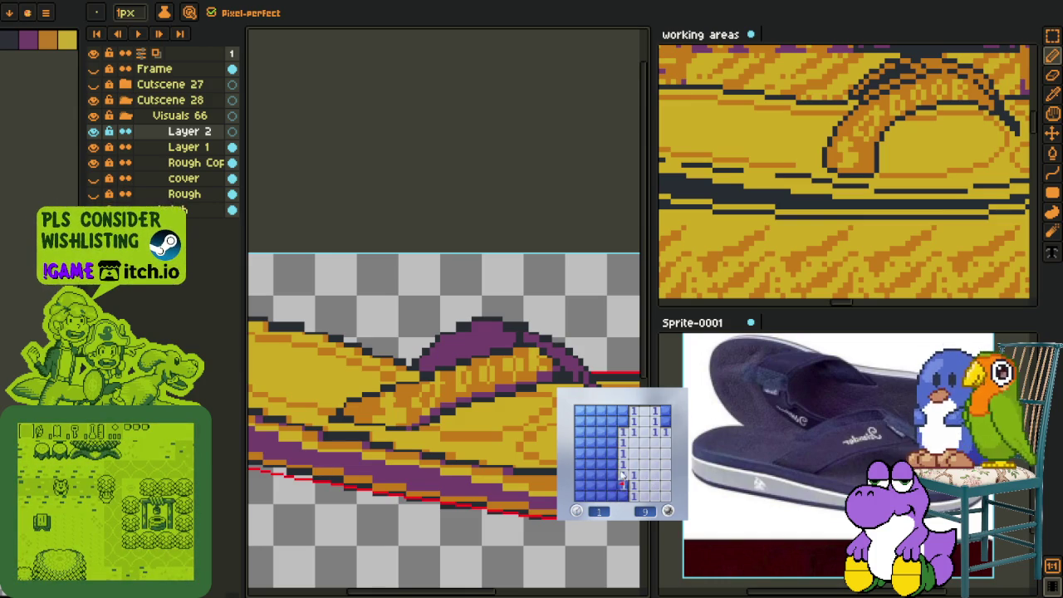
pyautogui.click(615, 474)
pyautogui.rightClick(621, 485)
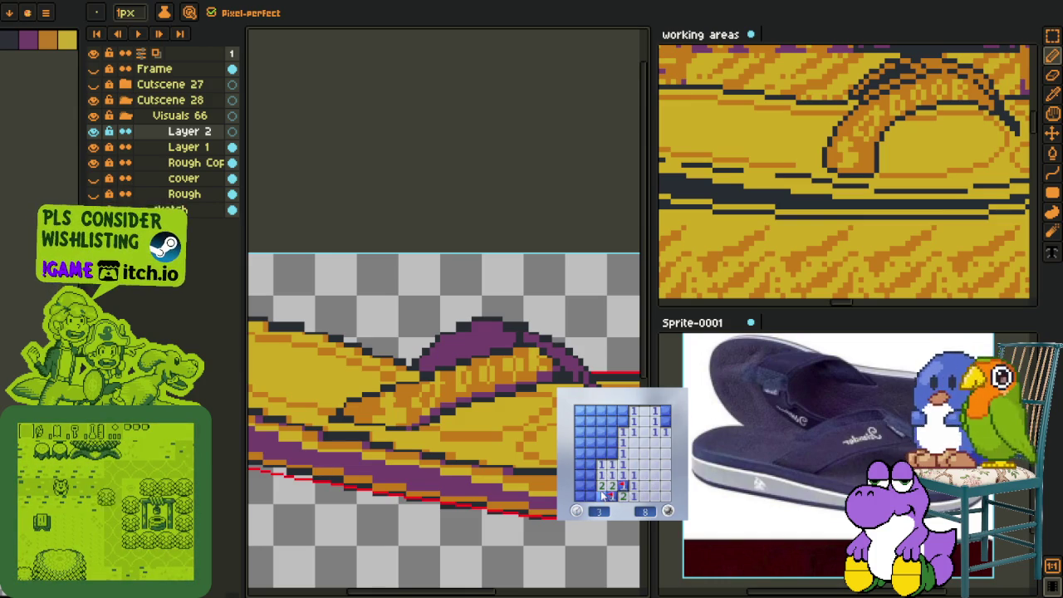
pyautogui.rightClick(611, 443)
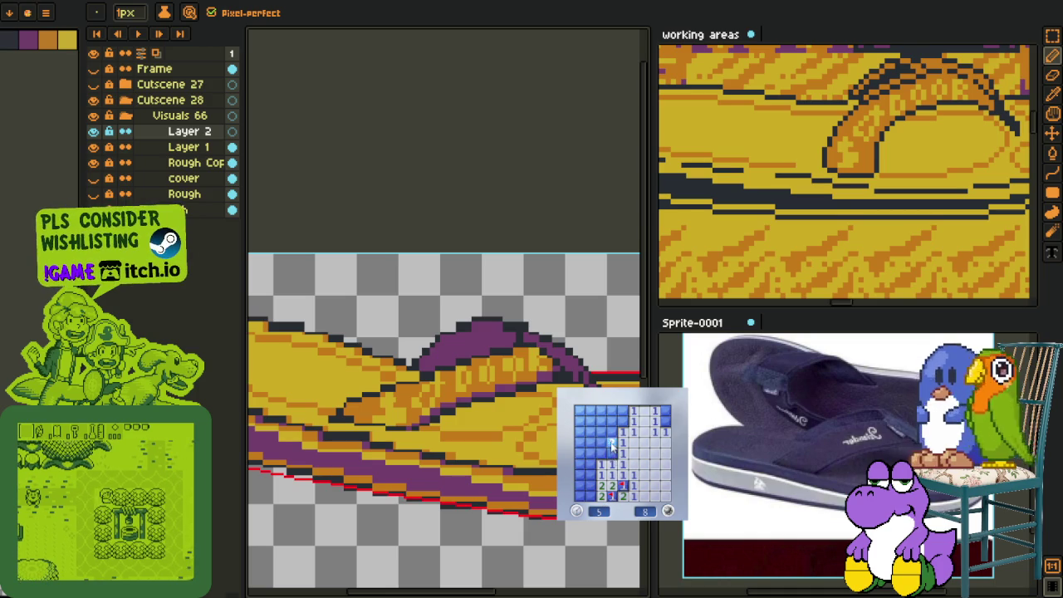
pyautogui.click(611, 449)
pyautogui.rightClick(622, 421)
pyautogui.click(611, 421)
pyautogui.rightClick(590, 421)
pyautogui.click(600, 421)
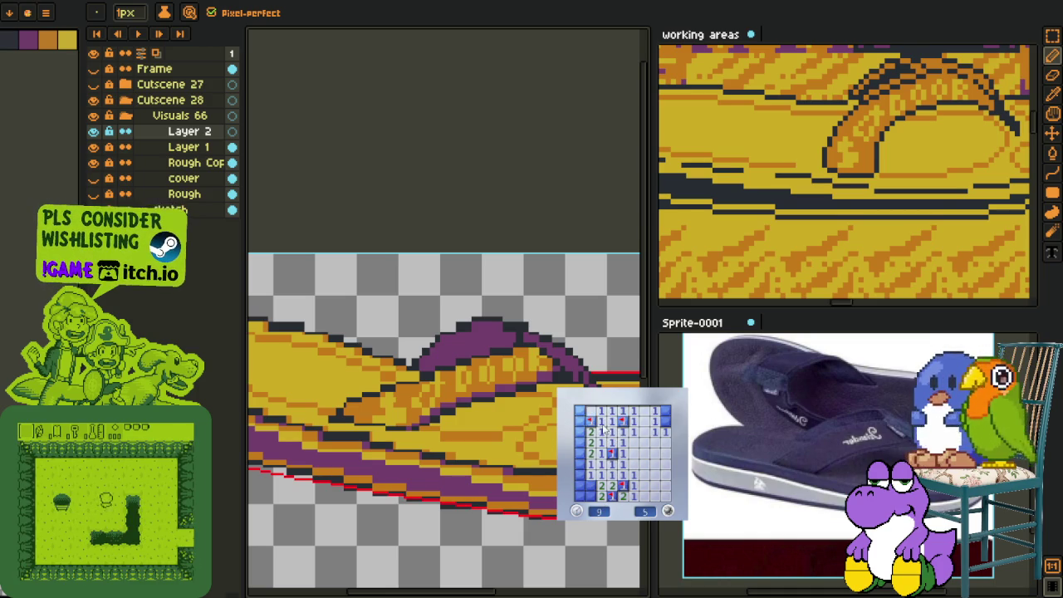
pyautogui.click(593, 411)
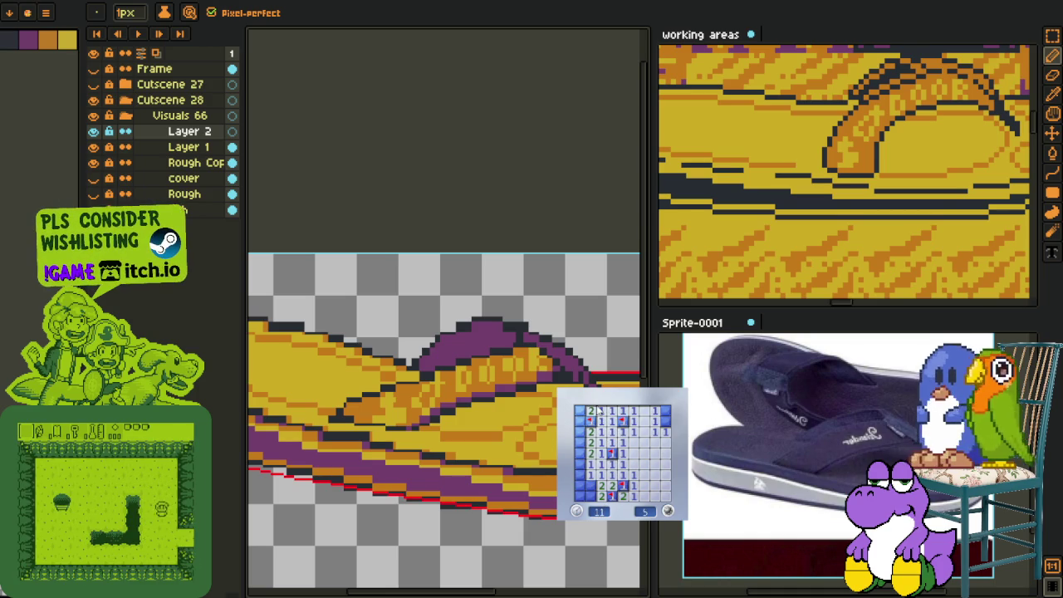
# Step: Flag the remaining mines and clear the left column until zero mines are left
pyautogui.rightClick(665, 421)
pyautogui.rightClick(590, 485)
pyautogui.click(580, 495)
pyautogui.click(580, 475)
pyautogui.rightClick(580, 454)
pyautogui.rightClick(580, 442)
pyautogui.click(580, 432)
pyautogui.click(579, 421)
pyautogui.rightClick(579, 411)
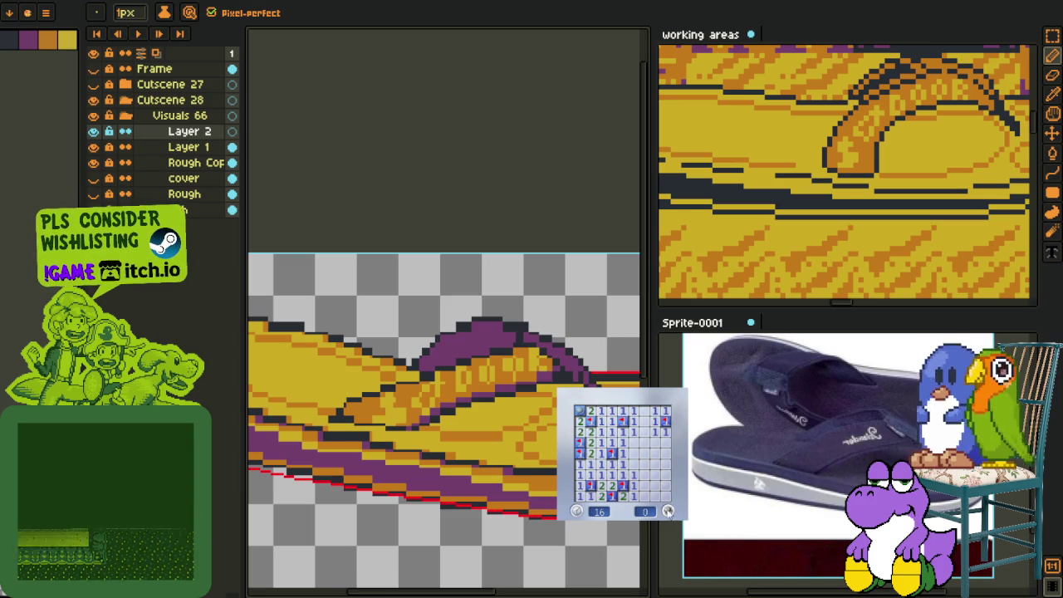
# Step: Begin a new game, opening the bottom-right area and flagging the mine next to it
pyautogui.click(668, 511)
pyautogui.click(665, 496)
pyautogui.rightClick(665, 474)
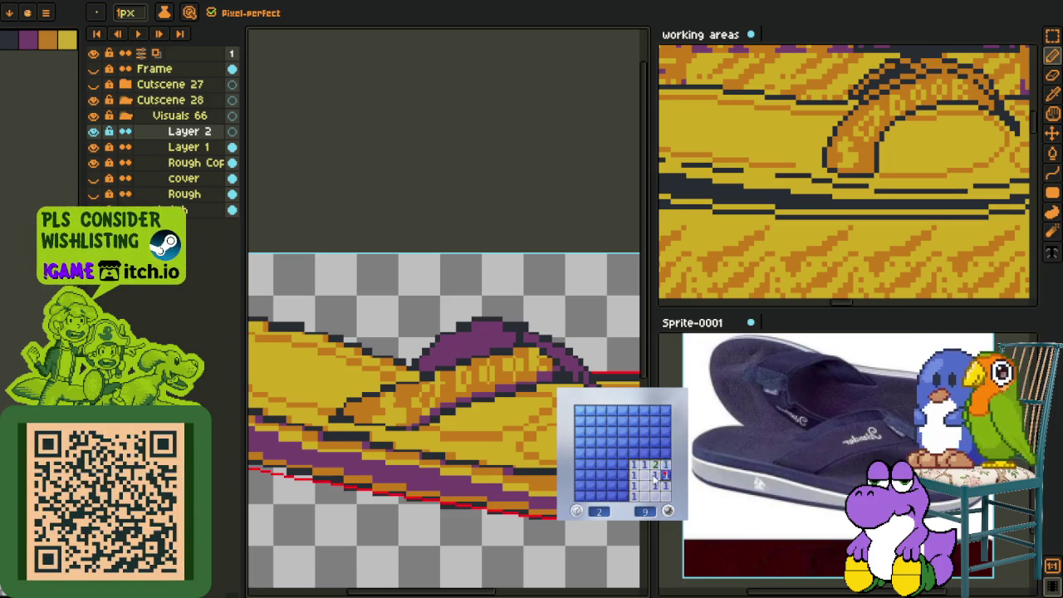
# Step: Clear the middle-right and top cells of the current board, flagging three mines
pyautogui.click(654, 432)
pyautogui.rightClick(644, 454)
pyautogui.click(633, 453)
pyautogui.click(633, 432)
pyautogui.rightClick(644, 421)
pyautogui.click(633, 421)
pyautogui.click(654, 410)
pyautogui.rightClick(665, 411)
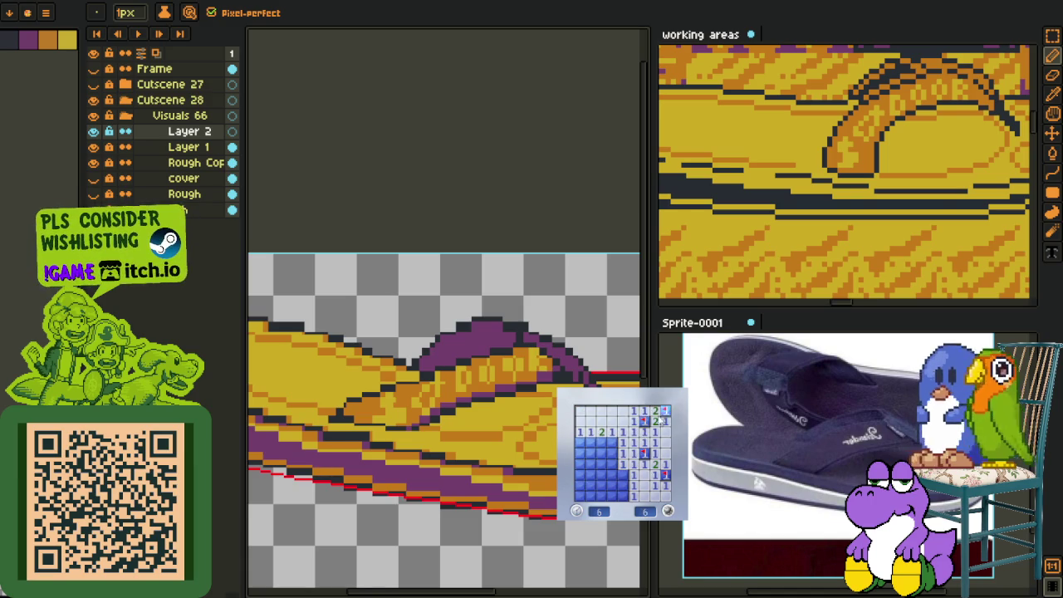
# Step: Finish the board's left column and lower rows, flagging the remaining mines
pyautogui.click(611, 453)
pyautogui.click(601, 443)
pyautogui.rightClick(589, 442)
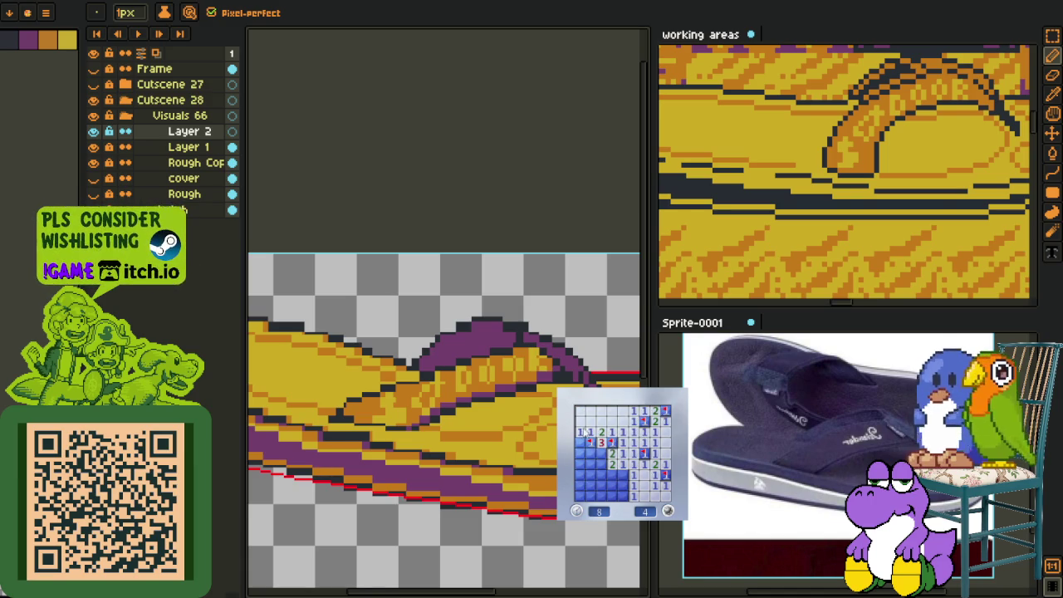
pyautogui.click(579, 443)
pyautogui.click(580, 464)
pyautogui.rightClick(600, 453)
pyautogui.click(601, 465)
pyautogui.rightClick(611, 475)
pyautogui.click(622, 475)
pyautogui.click(622, 486)
pyautogui.click(611, 486)
pyautogui.rightClick(579, 486)
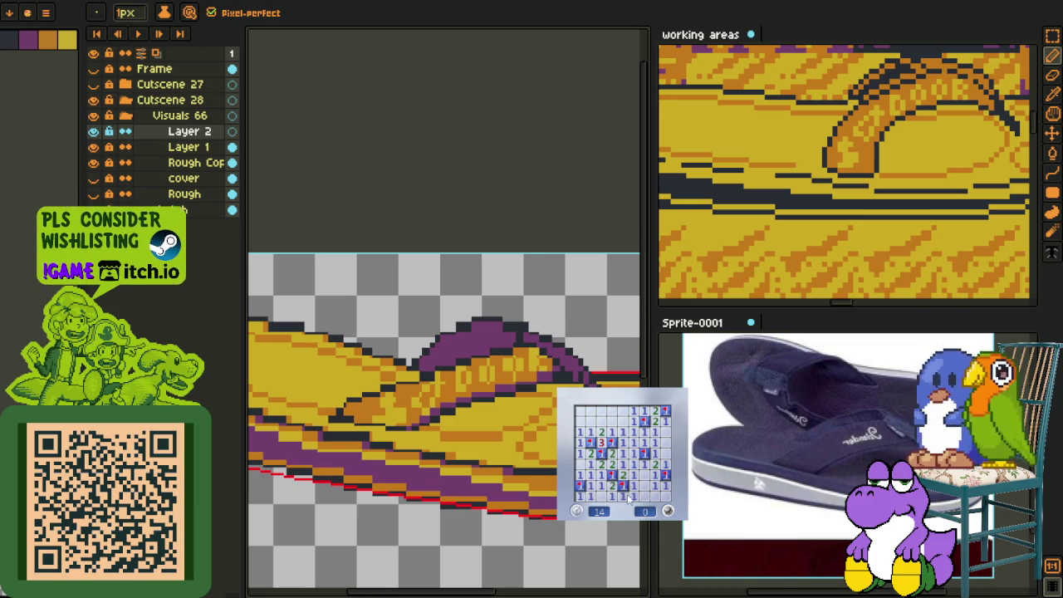
# Step: Start a new game, open the lower area and flag the left-side mines
pyautogui.click(621, 495)
pyautogui.click(601, 486)
pyautogui.rightClick(589, 485)
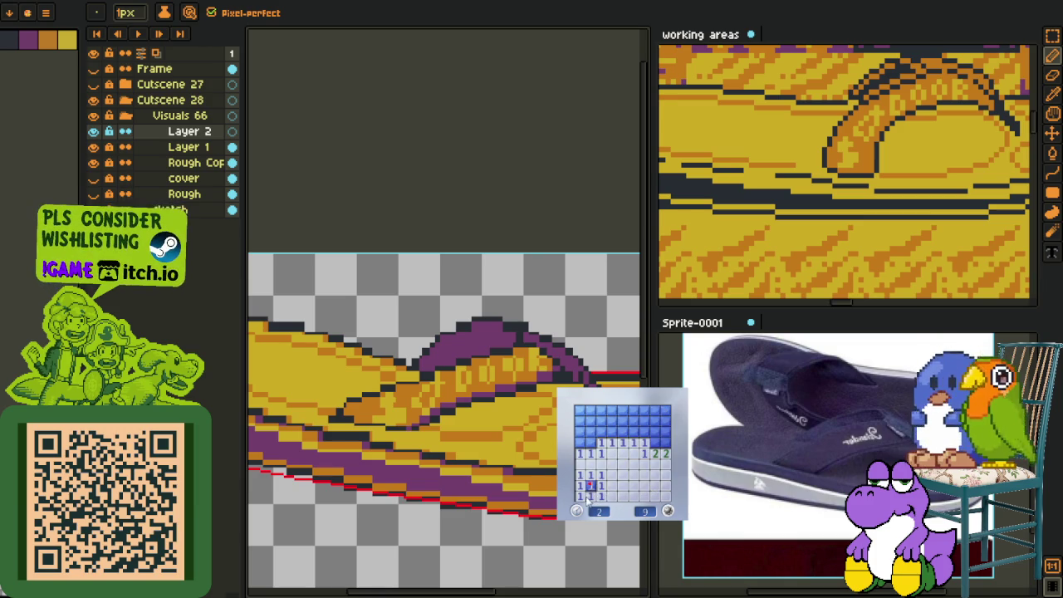
pyautogui.rightClick(589, 442)
pyautogui.click(600, 444)
pyautogui.rightClick(623, 431)
pyautogui.click(618, 415)
# Step: Clear the right column and top row, flagging every remaining mine on that board
pyautogui.rightClick(644, 421)
pyautogui.click(655, 432)
pyautogui.rightClick(655, 443)
pyautogui.click(656, 432)
pyautogui.click(654, 410)
pyautogui.rightClick(666, 432)
pyautogui.rightClick(590, 421)
pyautogui.rightClick(591, 410)
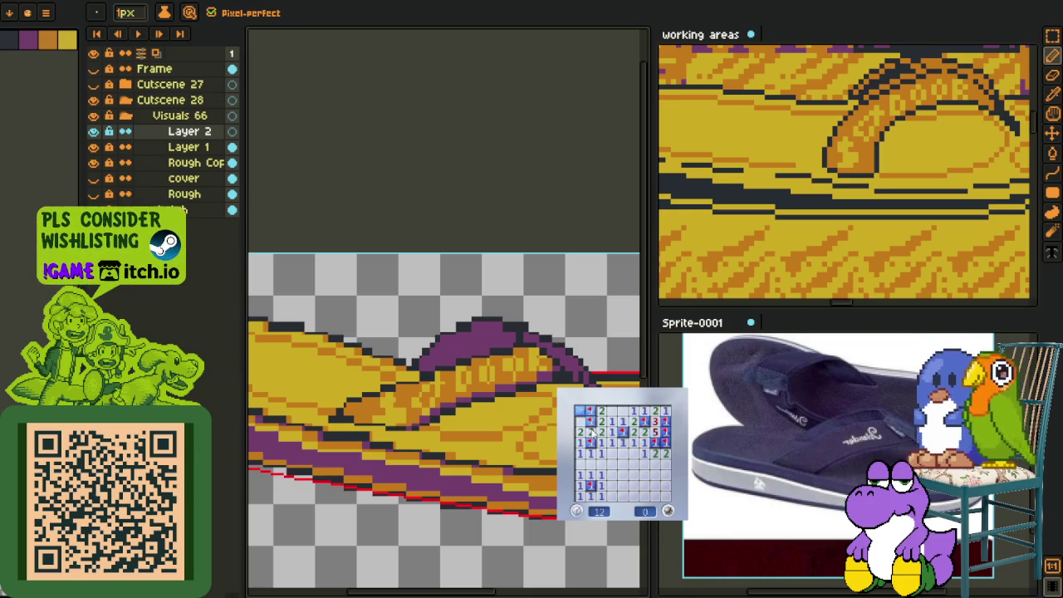
# Step: Lose a new board to a bottom-row mine, then restart and open the top-left area with flags
pyautogui.click(636, 475)
pyautogui.click(623, 495)
pyautogui.click(602, 495)
pyautogui.click(602, 495)
pyautogui.click(623, 465)
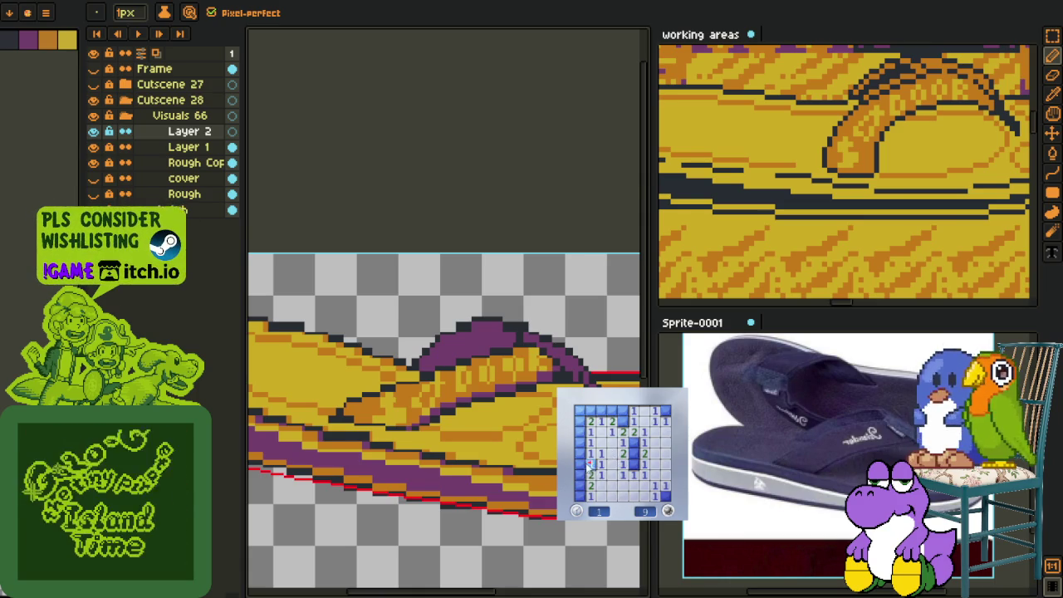
pyautogui.click(590, 461)
pyautogui.rightClick(580, 496)
pyautogui.click(580, 421)
pyautogui.rightClick(601, 410)
pyautogui.rightClick(622, 421)
pyautogui.click(612, 410)
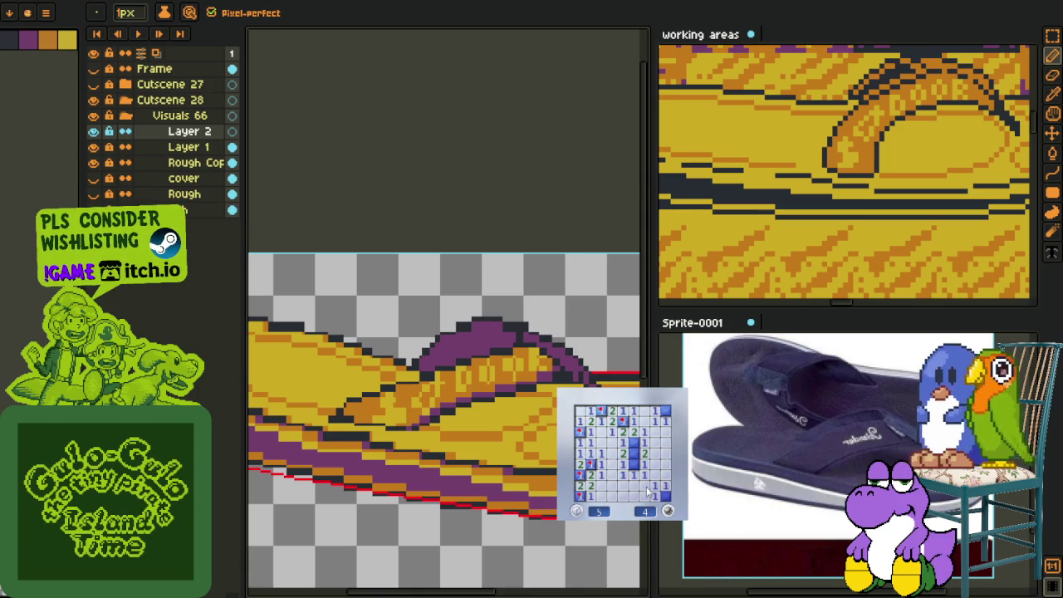
# Step: Start a fresh board, open a large region and flag the top-row mines
pyautogui.click(623, 479)
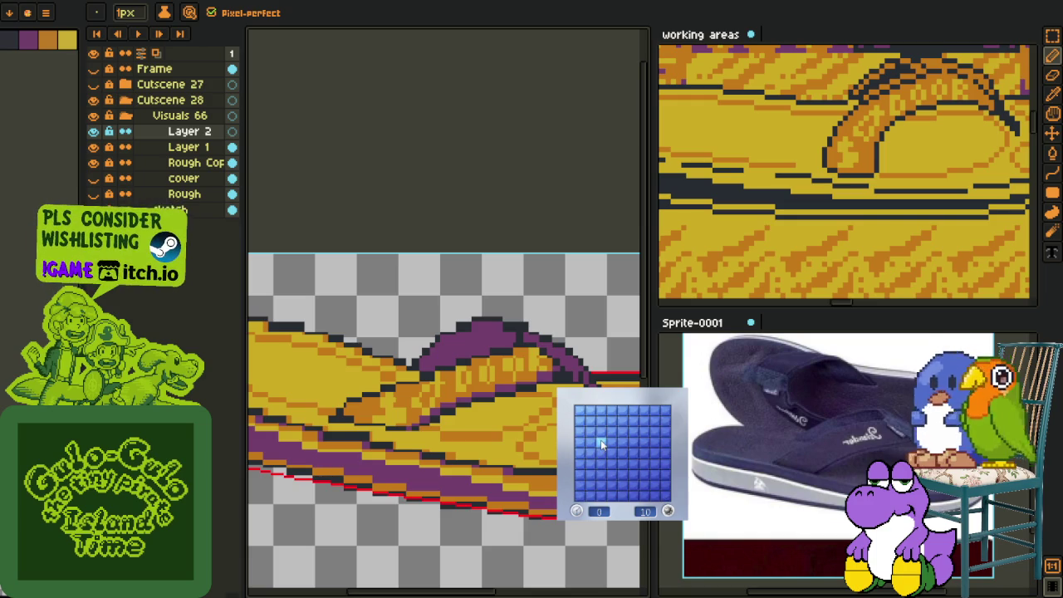
pyautogui.click(608, 461)
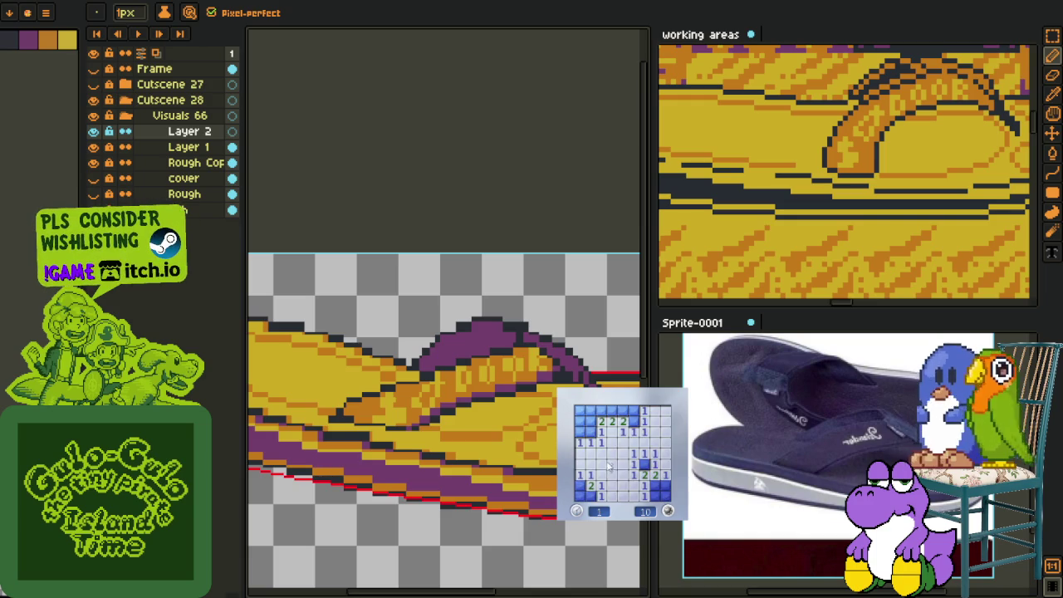
pyautogui.rightClick(643, 465)
pyautogui.rightClick(655, 485)
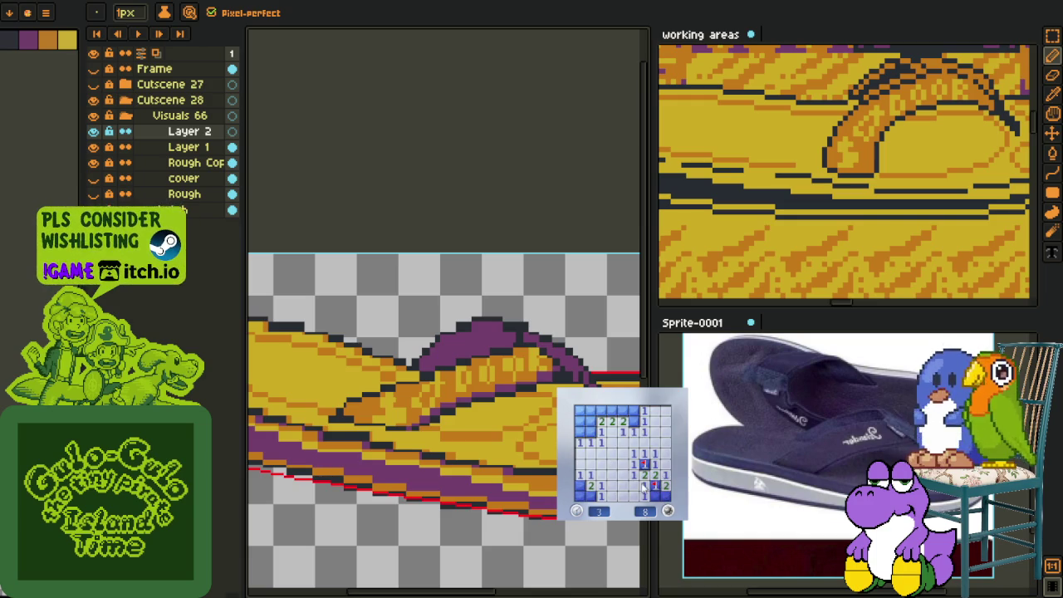
pyautogui.rightClick(632, 421)
pyautogui.click(633, 410)
pyautogui.rightClick(622, 410)
pyautogui.rightClick(601, 411)
pyautogui.rightClick(588, 431)
pyautogui.click(601, 424)
pyautogui.click(579, 421)
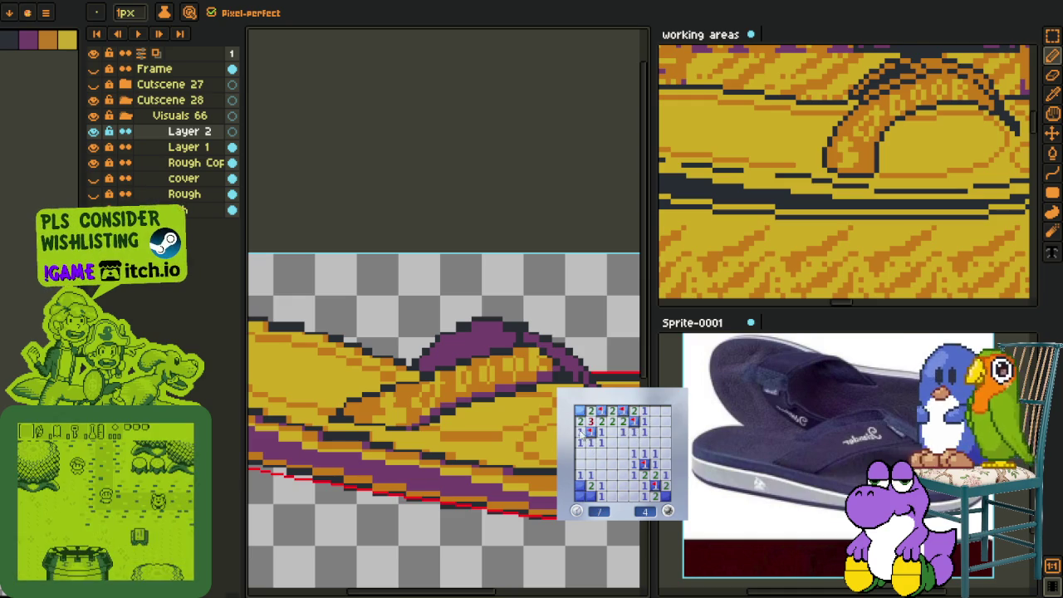
# Step: Start another game, open the bottom-right and a large blank region, flagging nearby mines
pyautogui.click(580, 490)
pyautogui.click(644, 486)
pyautogui.rightClick(633, 475)
pyautogui.click(592, 453)
pyautogui.rightClick(634, 463)
pyautogui.click(601, 496)
pyautogui.rightClick(601, 485)
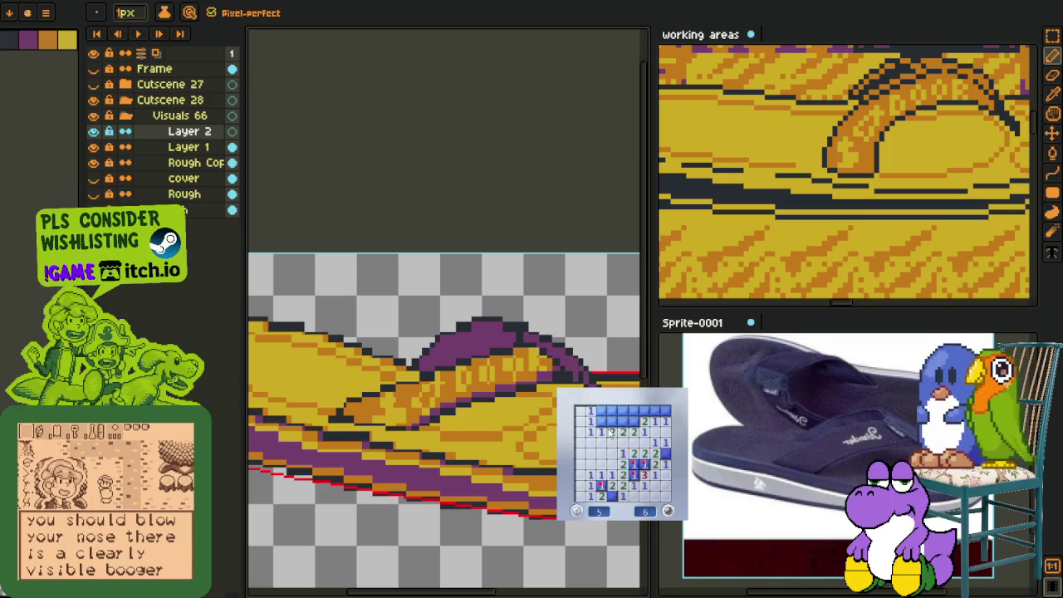
# Step: Clear the top two rows of that board, flagging its second-row and top-row mines
pyautogui.rightClick(600, 421)
pyautogui.click(612, 421)
pyautogui.rightClick(623, 421)
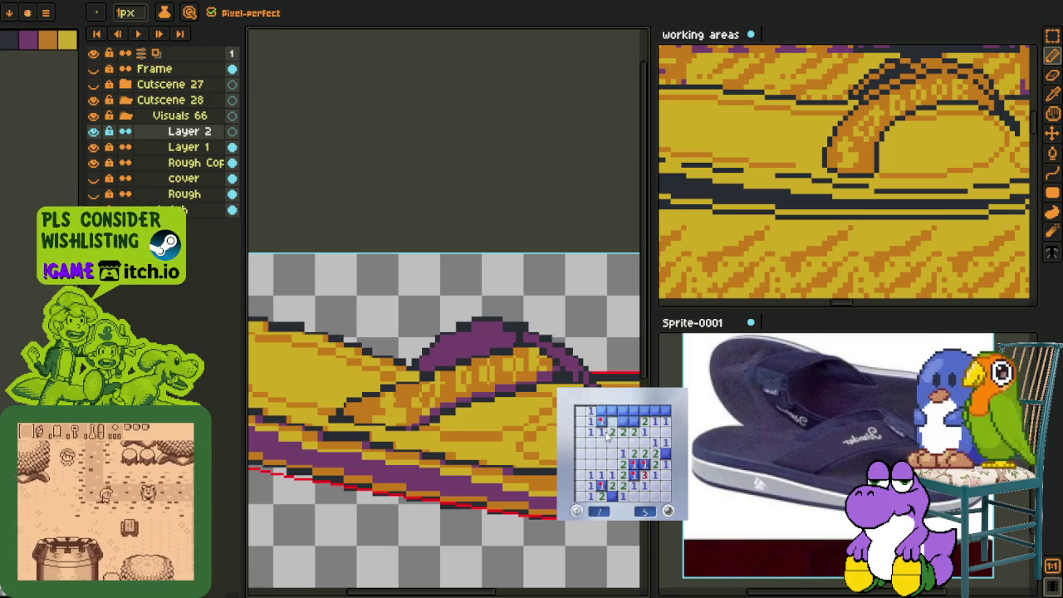
pyautogui.click(612, 421)
pyautogui.click(634, 410)
pyautogui.rightClick(655, 410)
pyautogui.click(644, 410)
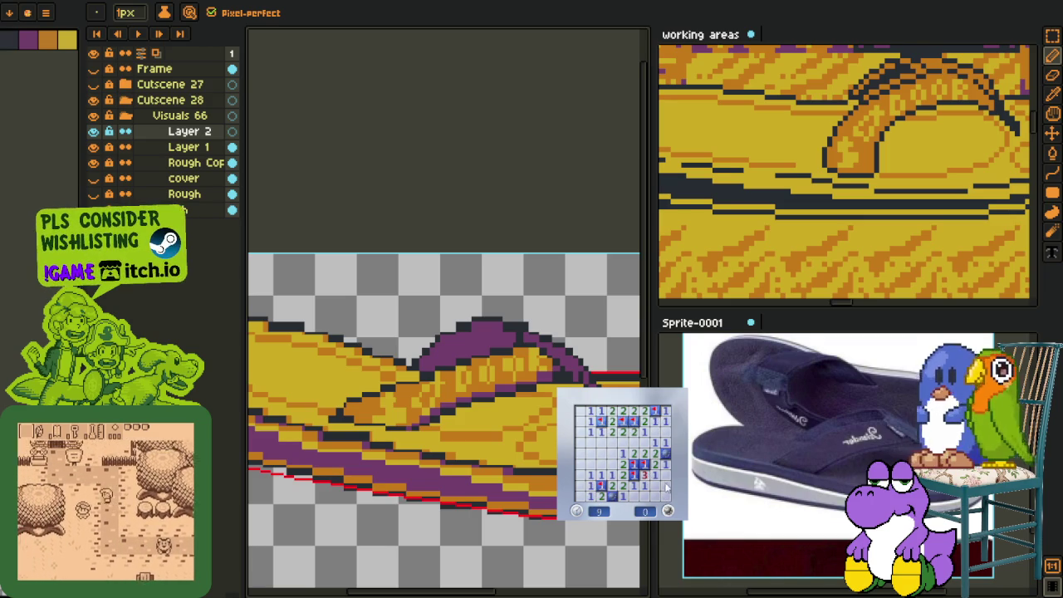
# Step: Play another board through to its final flagged mine, then restart and open the first area
pyautogui.click(668, 511)
pyautogui.click(650, 481)
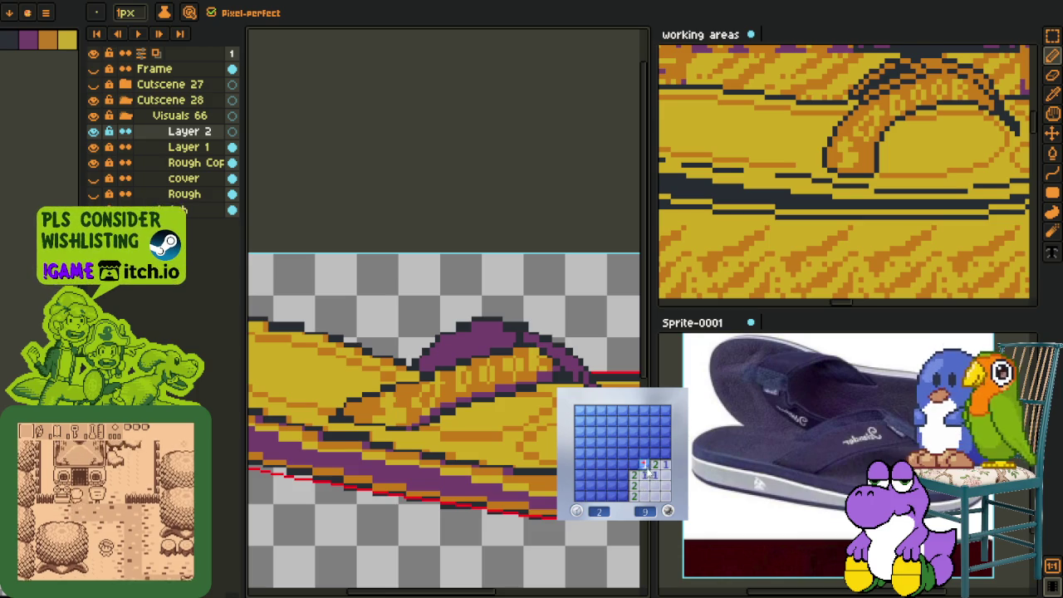
pyautogui.click(634, 459)
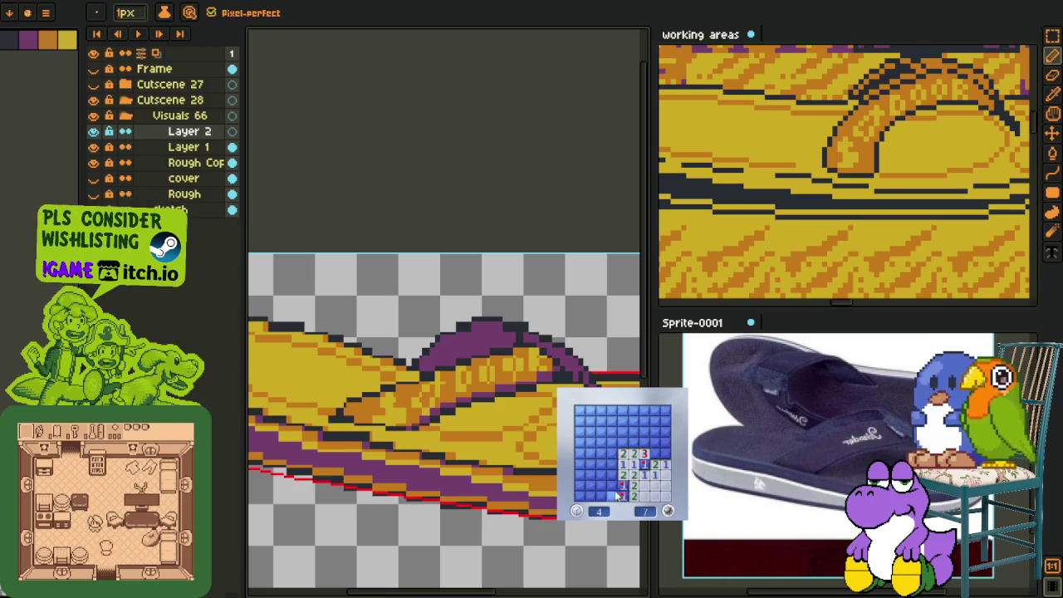
pyautogui.click(614, 496)
pyautogui.rightClick(591, 473)
pyautogui.click(606, 453)
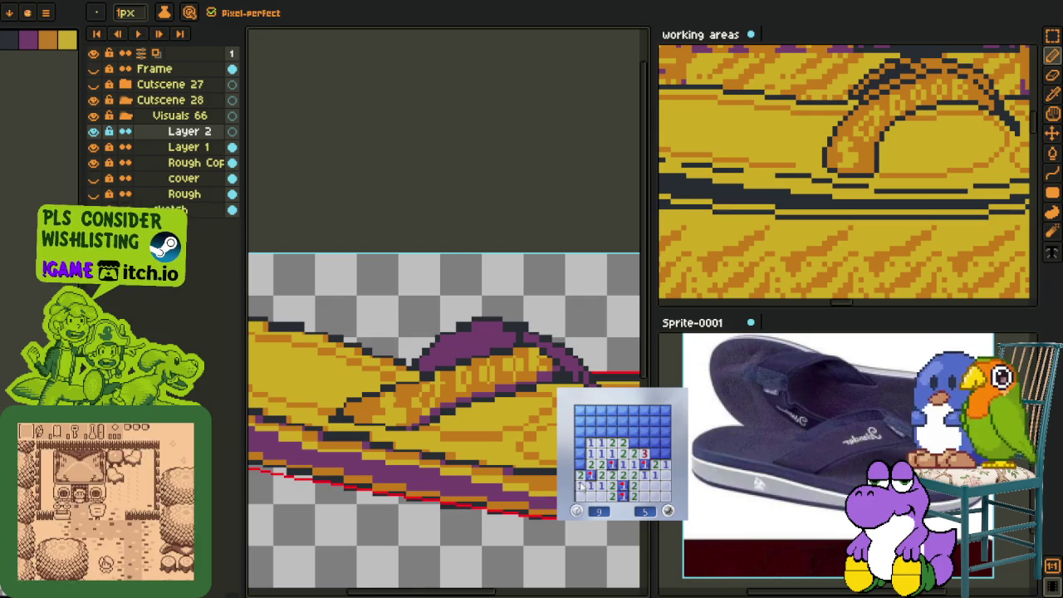
pyautogui.click(595, 451)
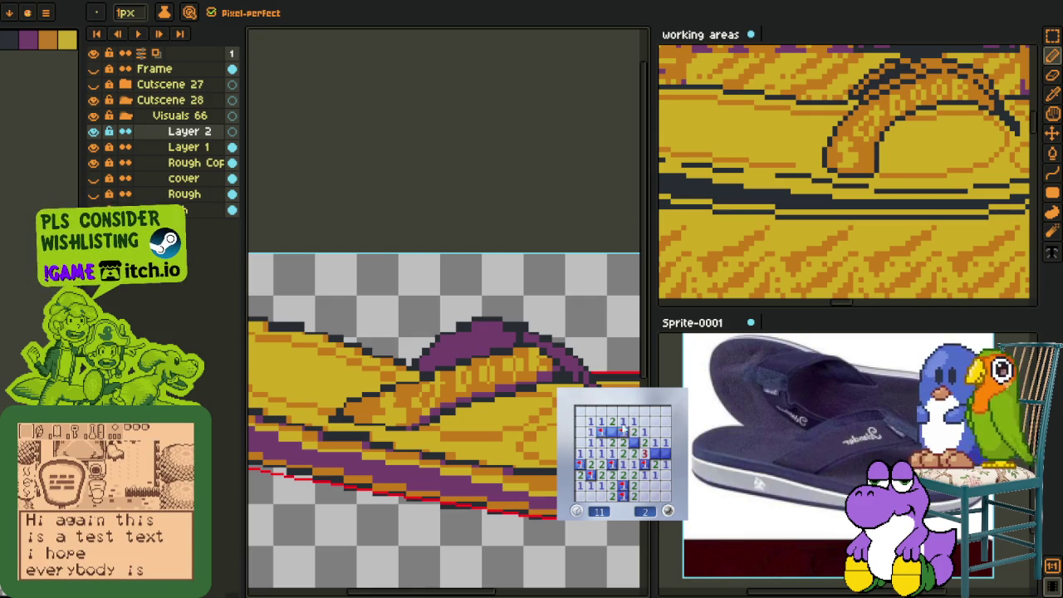
pyautogui.rightClick(655, 452)
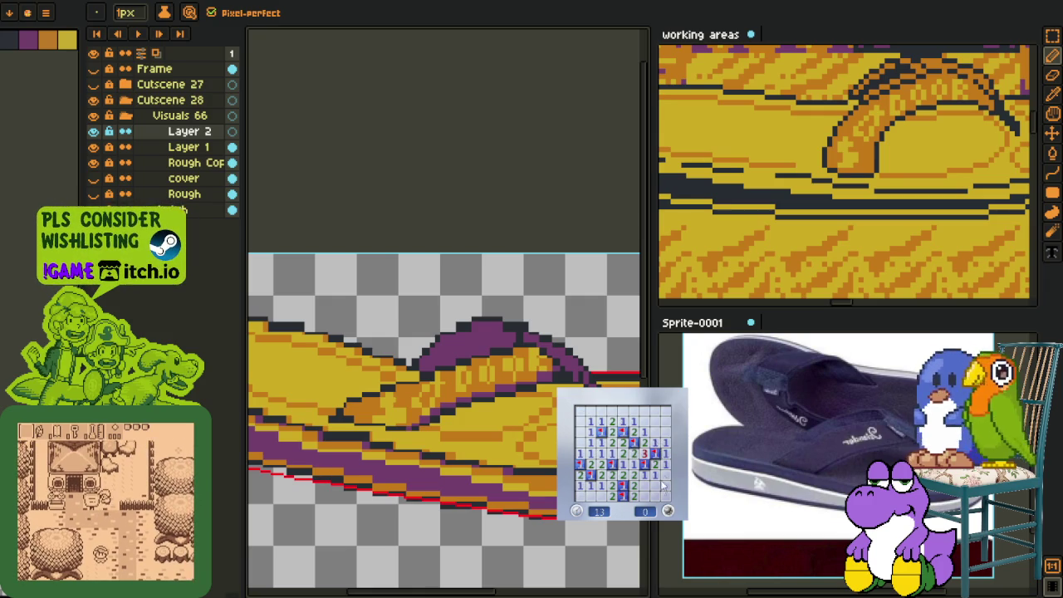
pyautogui.click(668, 509)
pyautogui.click(618, 449)
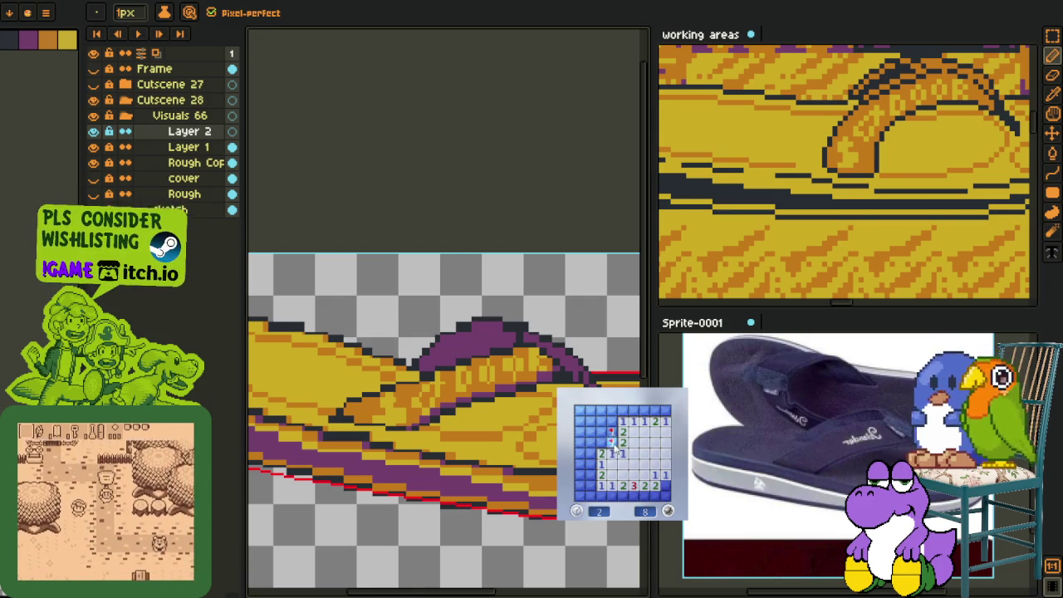
# Step: Open a second area and flag the bottom-left, bottom-row and top-right mines
pyautogui.click(629, 426)
pyautogui.rightClick(590, 463)
pyautogui.rightClick(590, 484)
pyautogui.click(600, 494)
pyautogui.rightClick(655, 496)
pyautogui.rightClick(644, 496)
pyautogui.rightClick(633, 496)
pyautogui.rightClick(645, 410)
pyautogui.click(655, 410)
pyautogui.rightClick(665, 410)
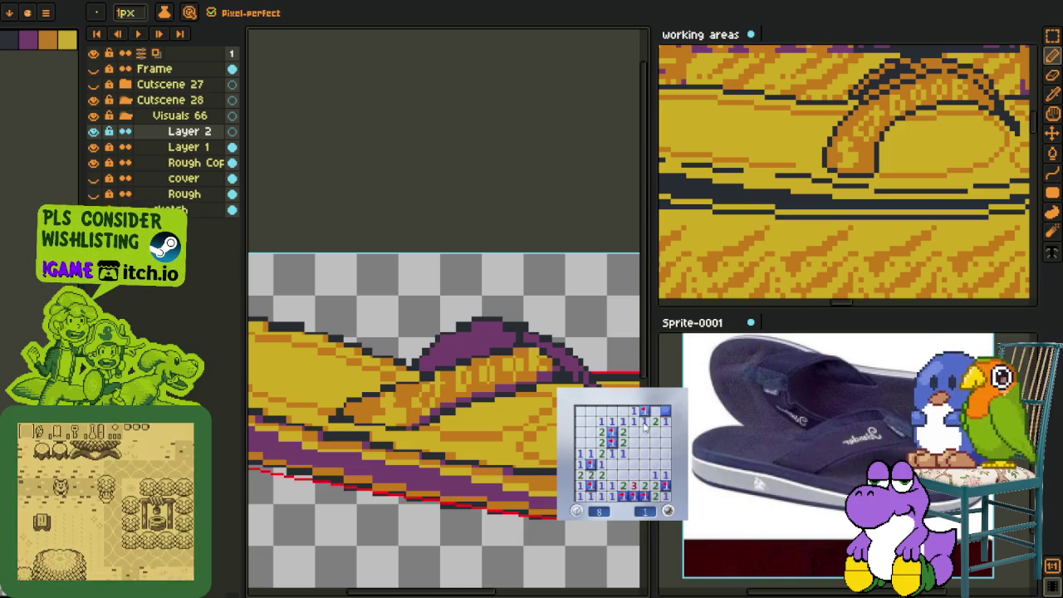
# Step: Start a new game, open an area and flag the lower-left and middle mines
pyautogui.click(650, 496)
pyautogui.click(627, 468)
pyautogui.rightClick(622, 485)
pyautogui.click(644, 485)
pyautogui.click(628, 497)
pyautogui.rightClick(612, 495)
pyautogui.rightClick(601, 496)
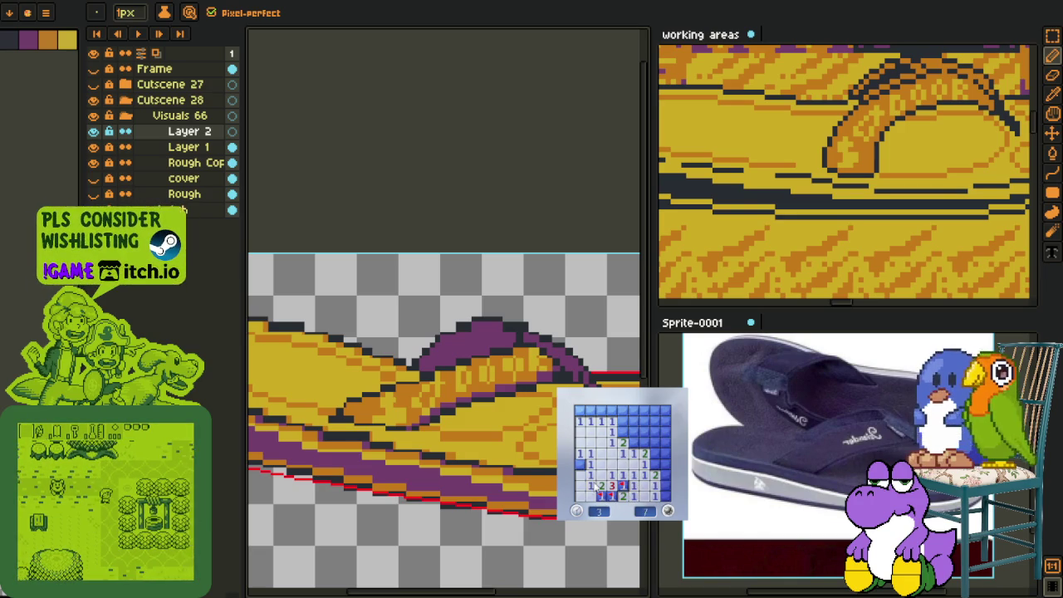
pyautogui.rightClick(622, 432)
pyautogui.rightClick(632, 443)
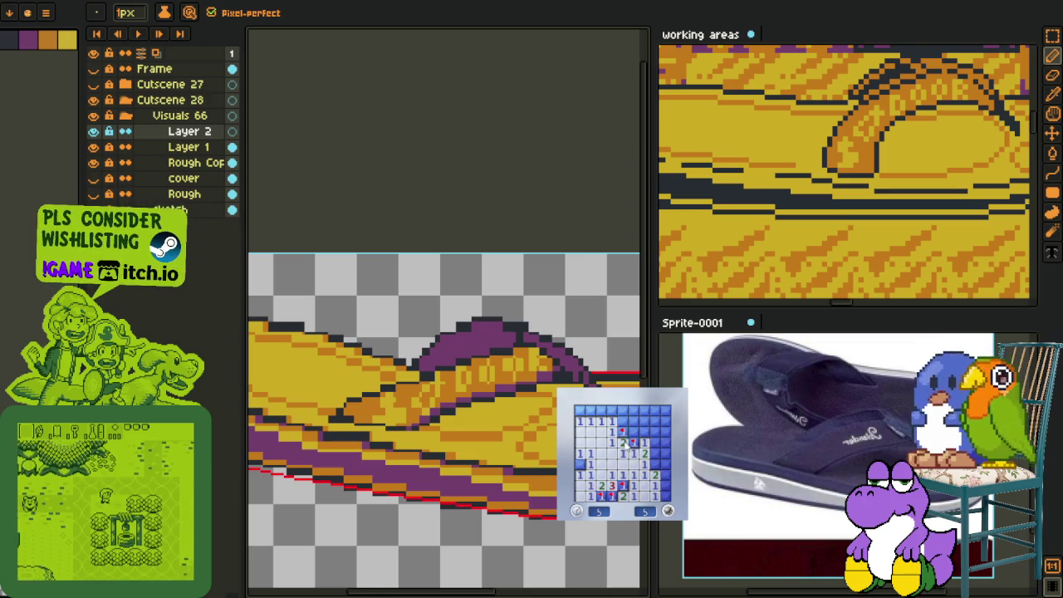
# Step: Open the top rows and right column, flagging the remaining right and top-left mines
pyautogui.click(622, 411)
pyautogui.rightClick(654, 421)
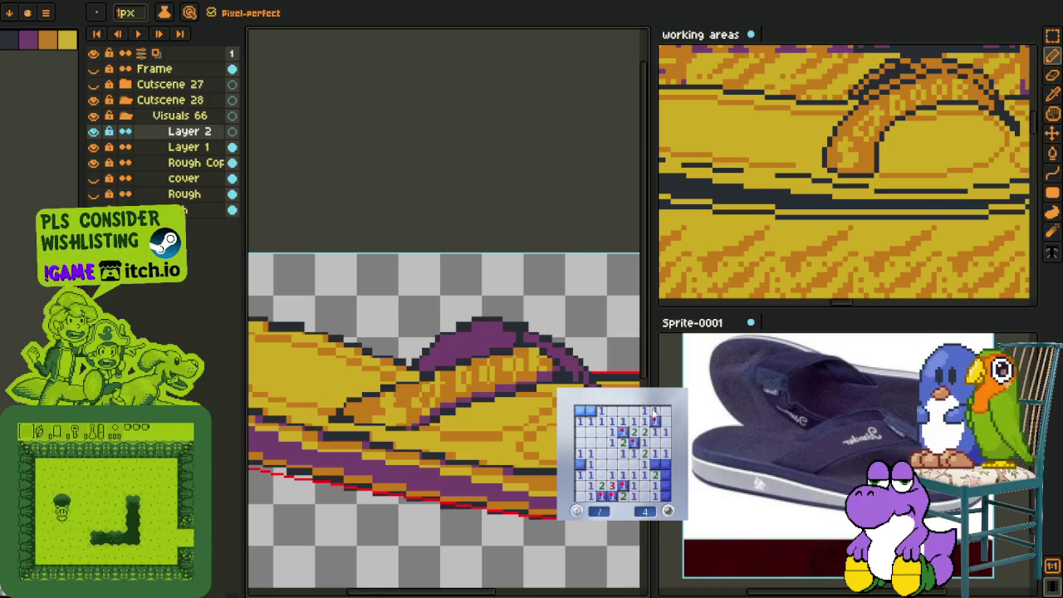
pyautogui.rightClick(654, 463)
pyautogui.click(664, 463)
pyautogui.click(664, 473)
pyautogui.rightClick(664, 484)
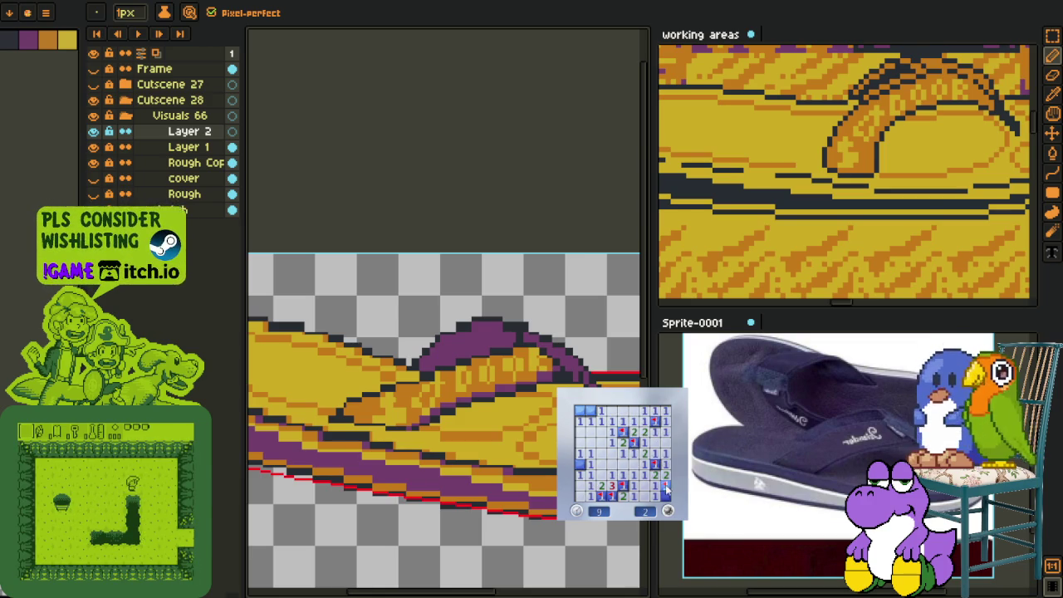
pyautogui.rightClick(589, 410)
pyautogui.rightClick(579, 410)
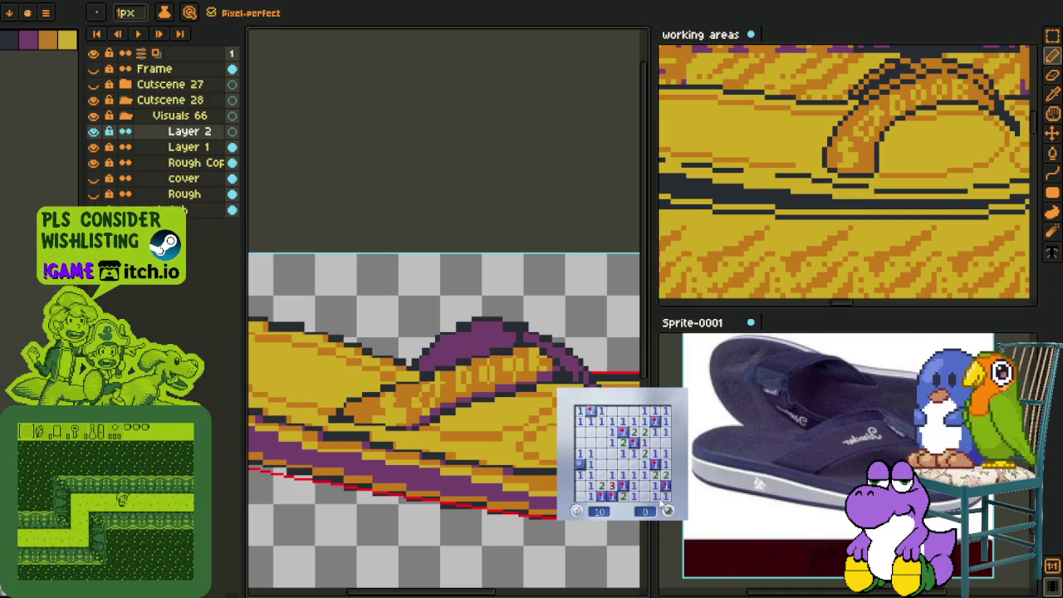
# Step: Open a large area, flag the bottom and top mines, and reveal the last safe cell
pyautogui.click(617, 482)
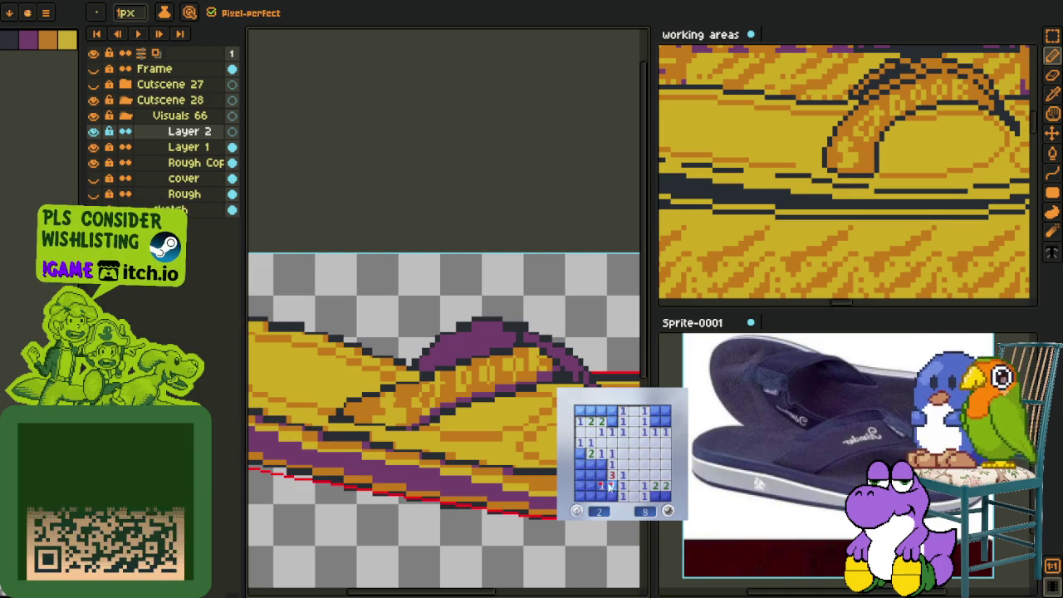
pyautogui.rightClick(600, 464)
pyautogui.click(601, 475)
pyautogui.rightClick(600, 485)
pyautogui.click(602, 496)
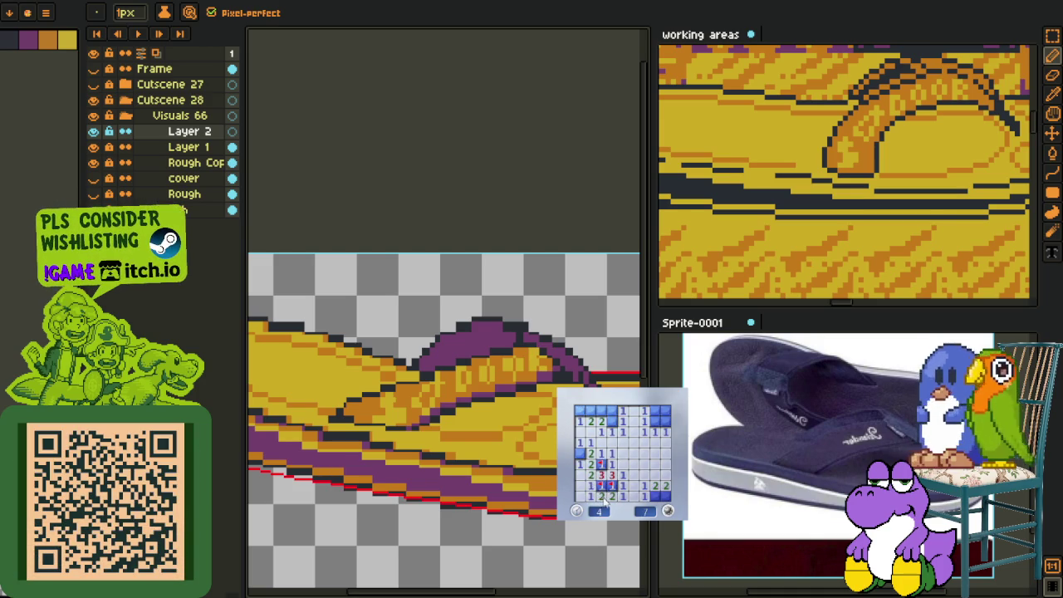
pyautogui.click(601, 410)
pyautogui.rightClick(654, 420)
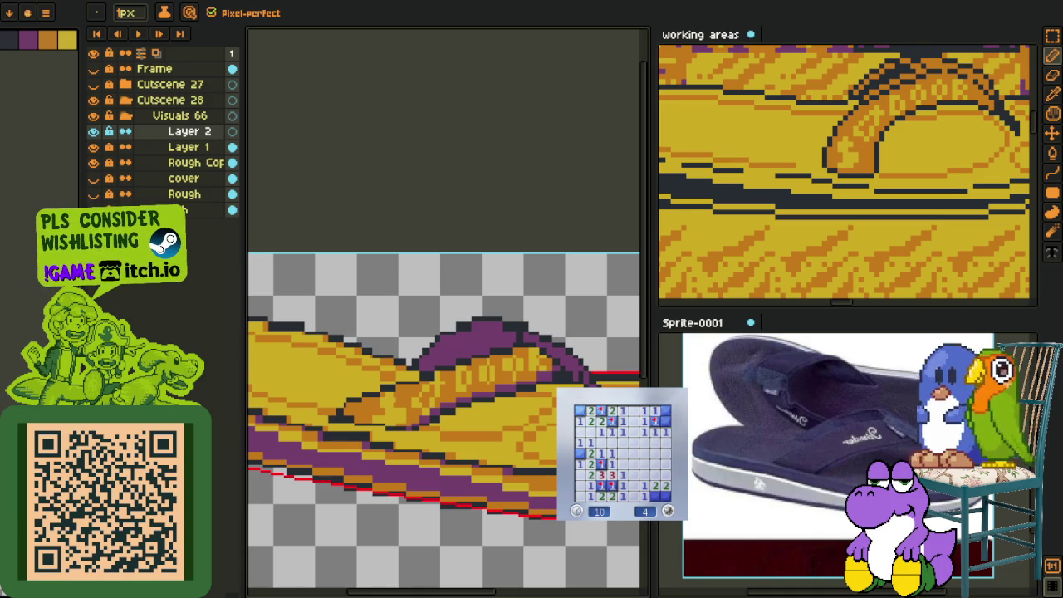
pyautogui.click(664, 410)
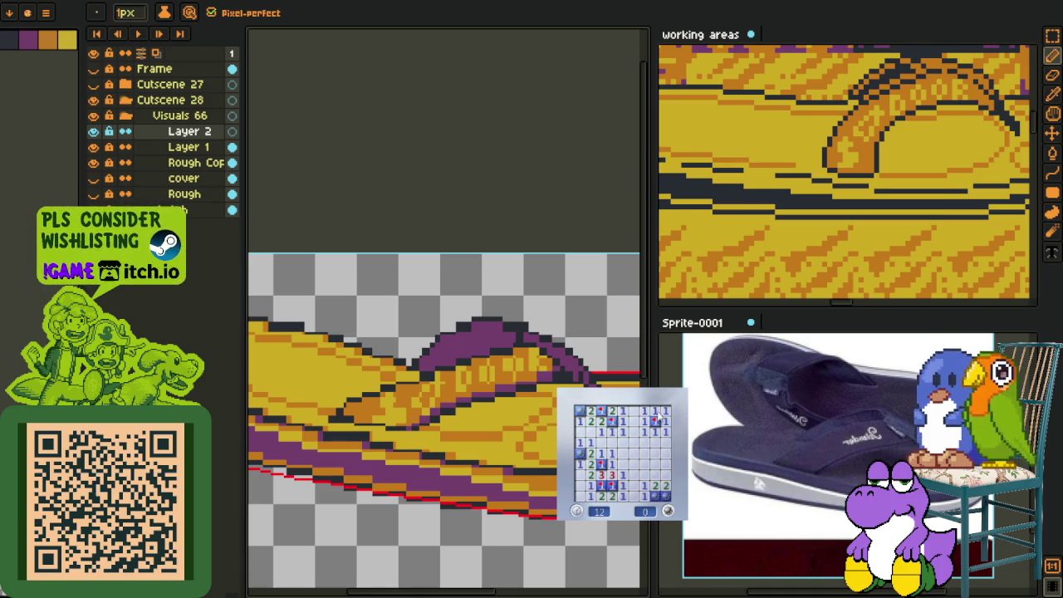
# Step: Start a new game, open a first area and flag the left and middle mines
pyautogui.click(647, 509)
pyautogui.click(615, 461)
pyautogui.rightClick(601, 432)
pyautogui.rightClick(621, 464)
pyautogui.rightClick(621, 474)
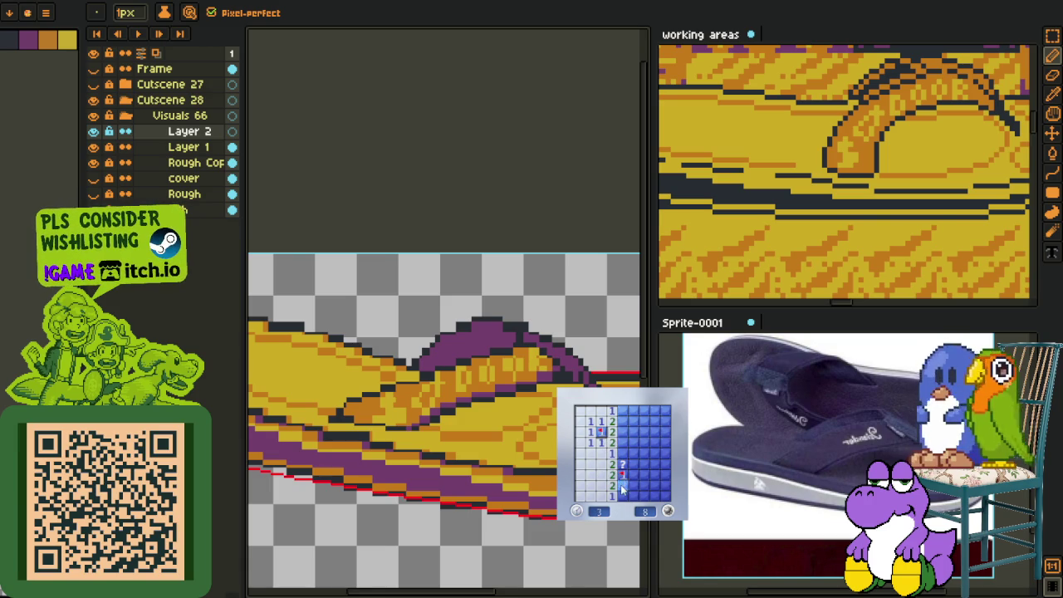
pyautogui.click(633, 486)
pyautogui.rightClick(622, 452)
# Step: Open the middle, right and top-right cells and flag the lower-right mines
pyautogui.click(622, 442)
pyautogui.middleClick(622, 464)
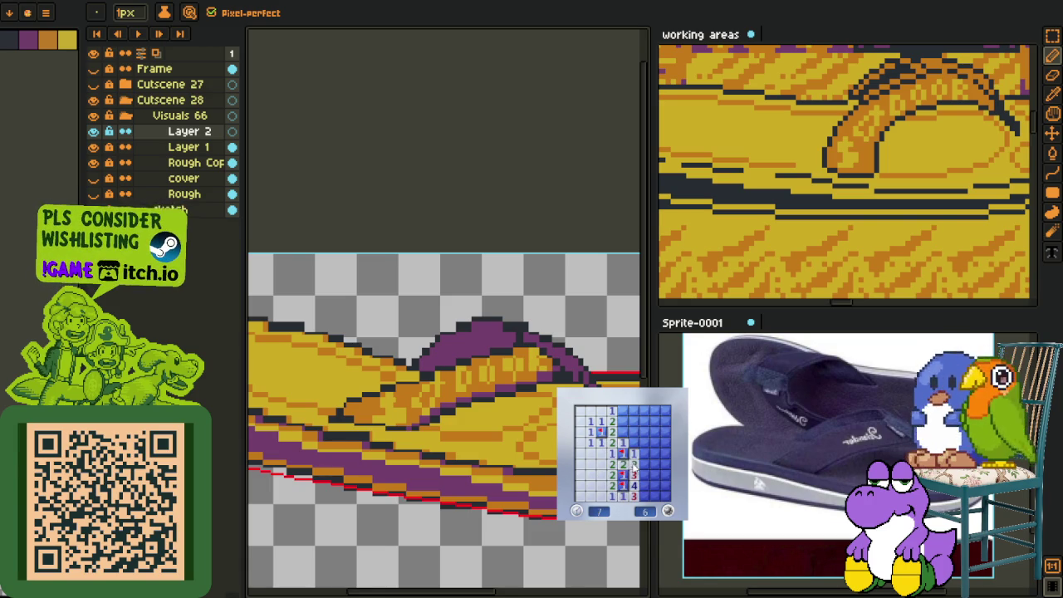
pyautogui.click(636, 463)
pyautogui.click(638, 415)
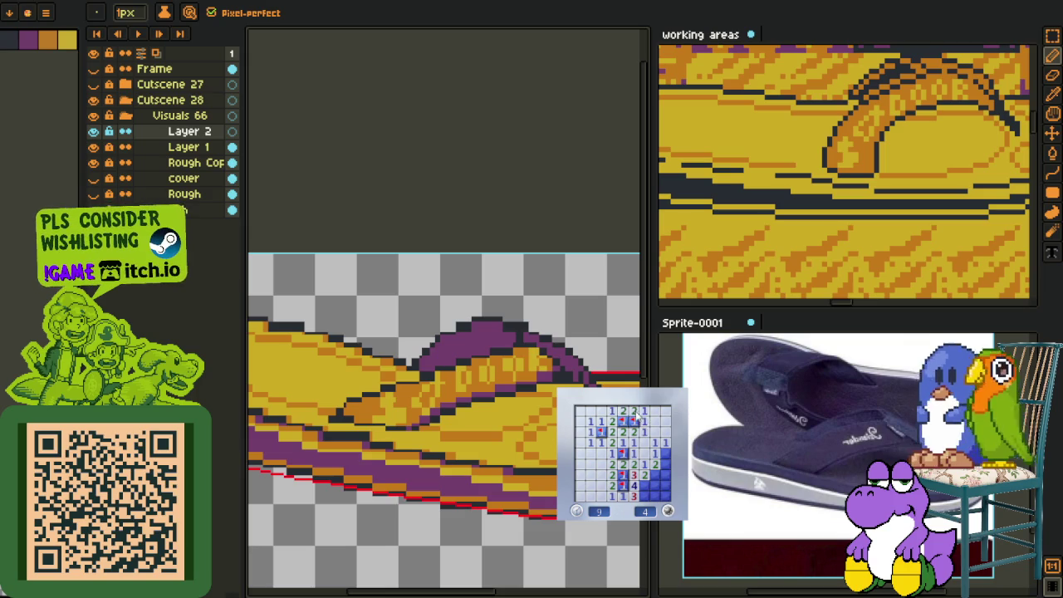
pyautogui.click(653, 475)
pyautogui.rightClick(662, 495)
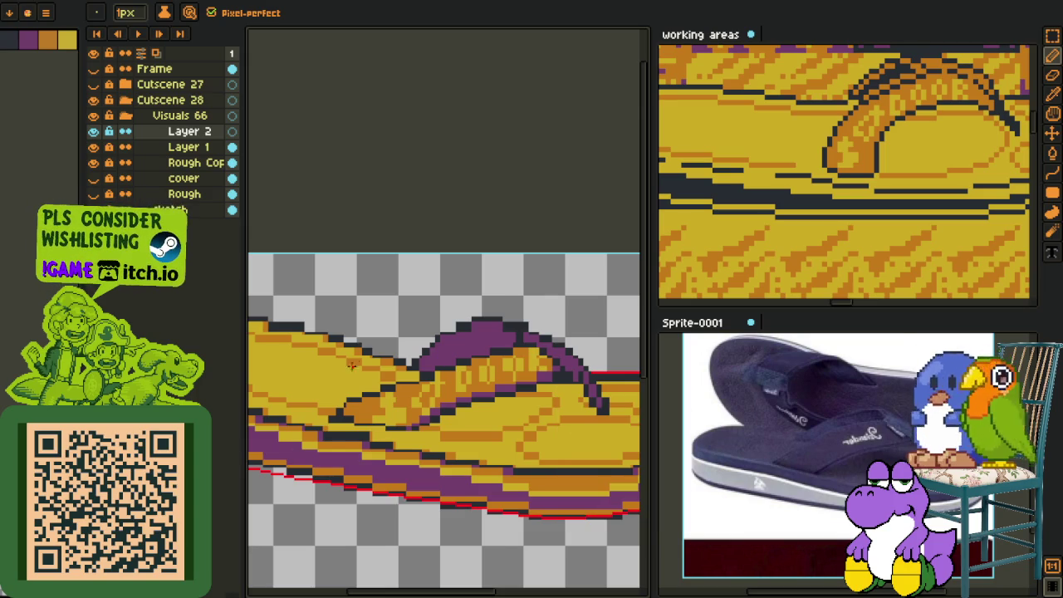
pyautogui.scroll(-5, 443, 415)
pyautogui.press('i')
pyautogui.scroll(4, 409, 415)
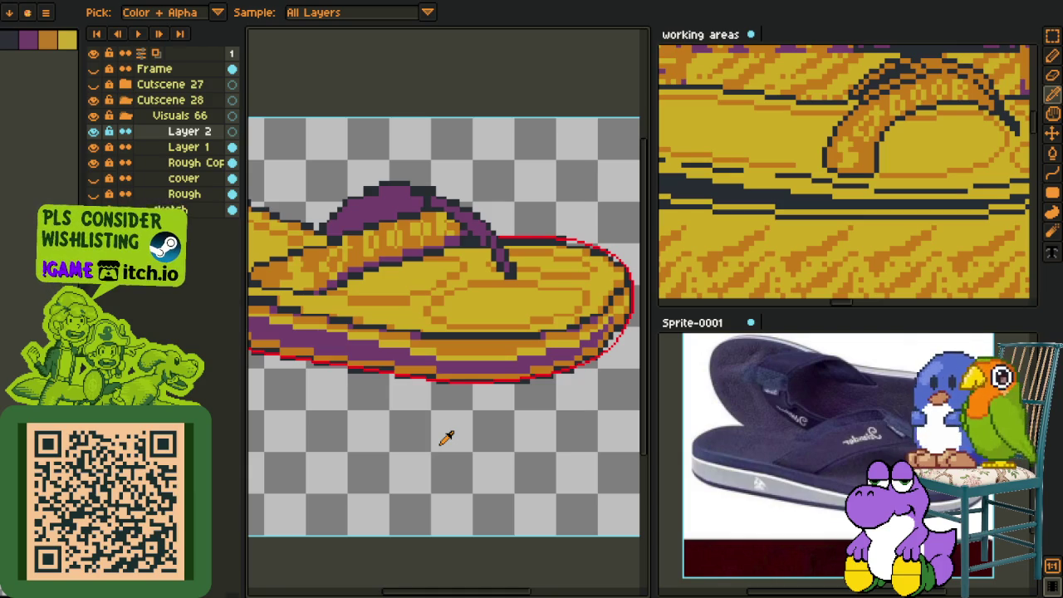
pyautogui.scroll(2, 606, 340)
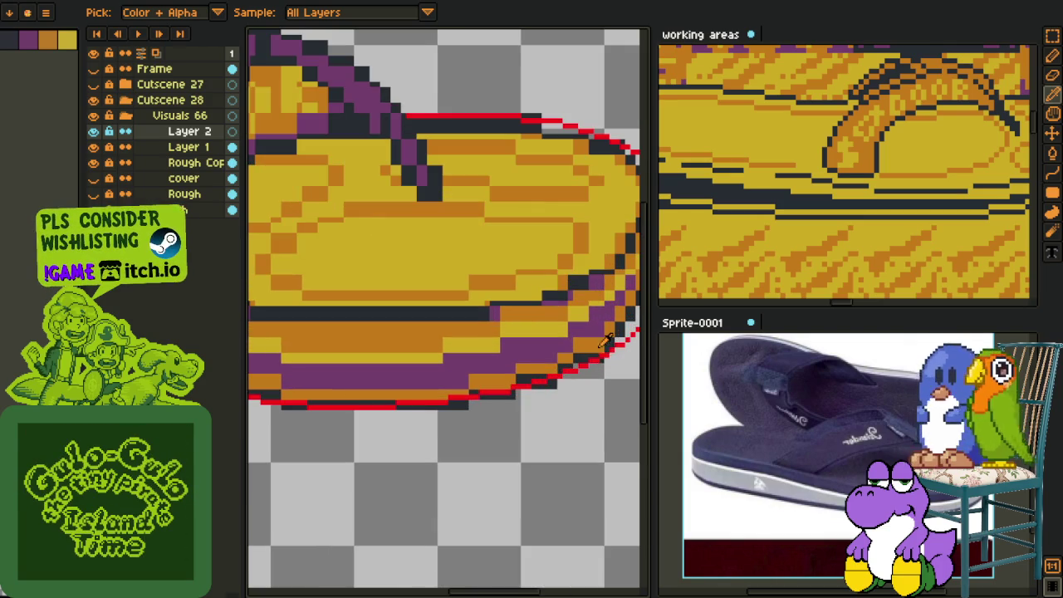
pyautogui.scroll(-5, 600, 353)
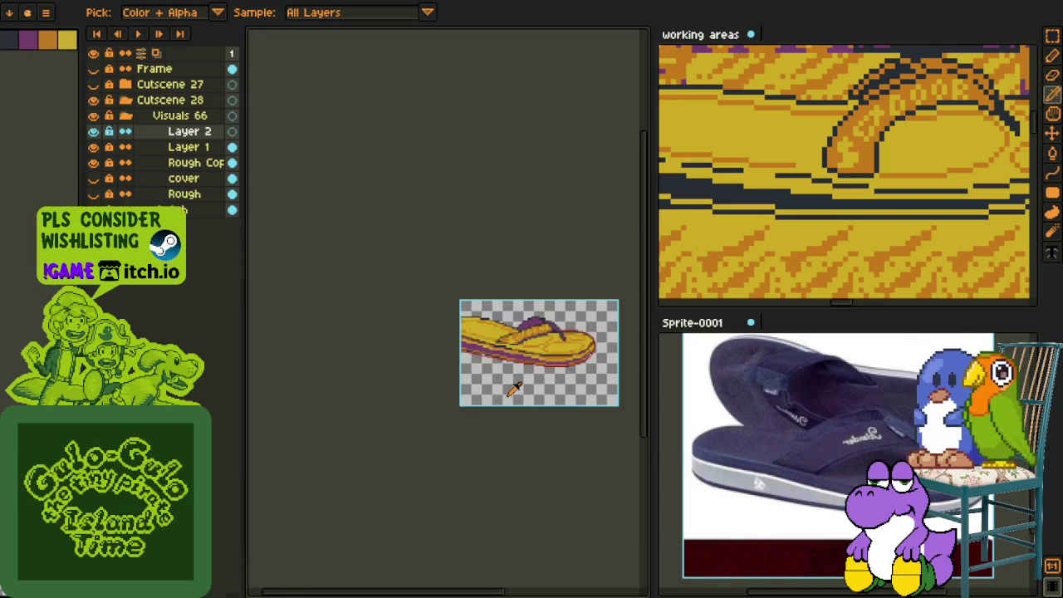
pyautogui.scroll(2, 529, 324)
pyautogui.scroll(1, 557, 371)
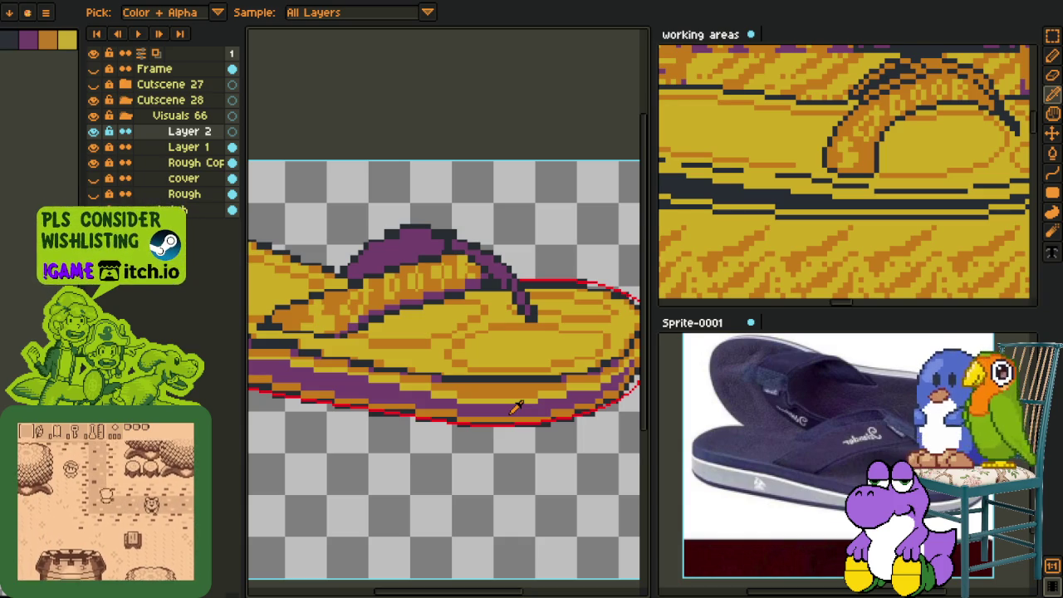
pyautogui.scroll(1, 525, 407)
pyautogui.scroll(2, 486, 406)
pyautogui.scroll(-1, 480, 367)
pyautogui.scroll(-2, 474, 371)
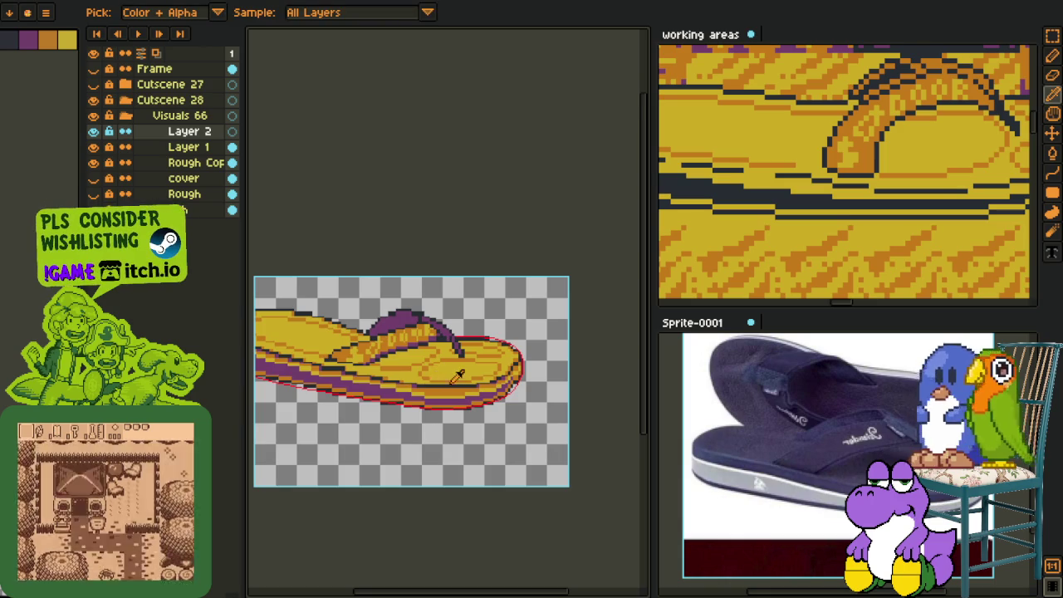
pyautogui.scroll(1, 458, 376)
pyautogui.scroll(1, 458, 365)
pyautogui.press('space')
pyautogui.moveTo(623, 309); pyautogui.dragTo(456, 288)
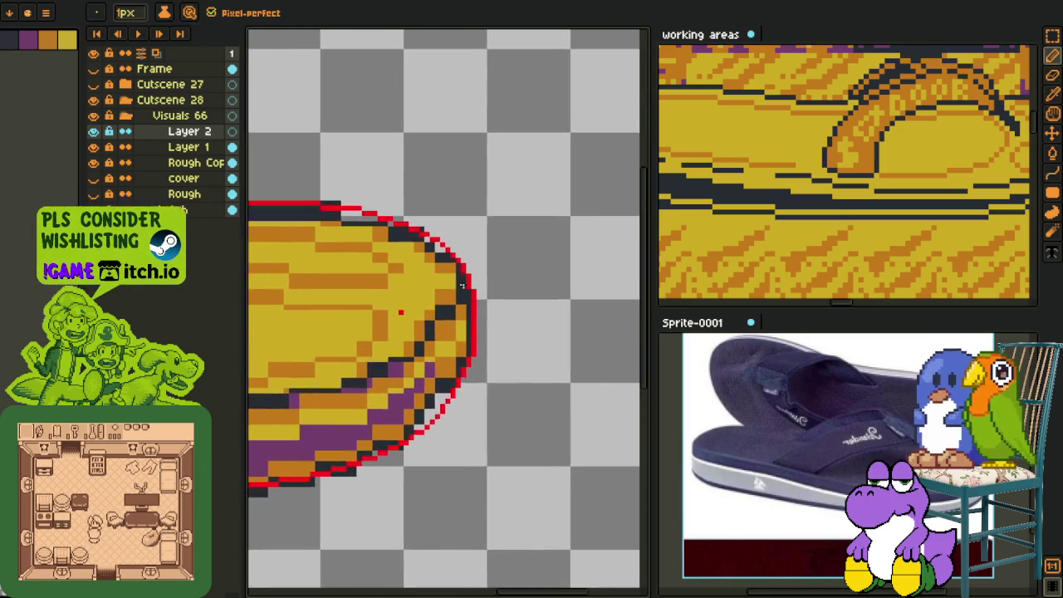
pyautogui.scroll(1, 457, 288)
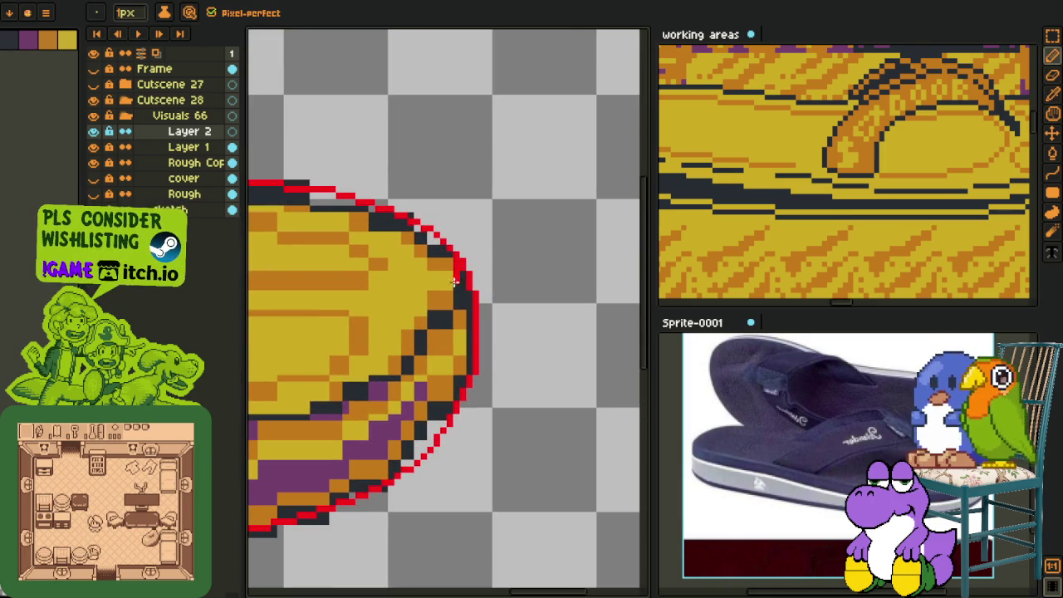
pyautogui.scroll(2, 498, 373)
pyautogui.scroll(2, 532, 425)
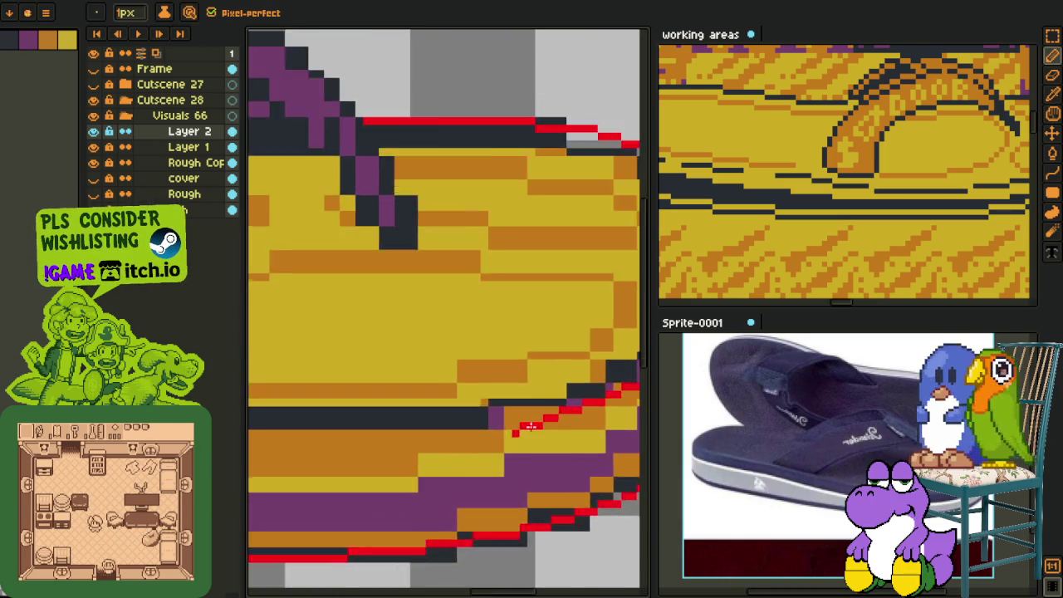
pyautogui.scroll(1, 515, 432)
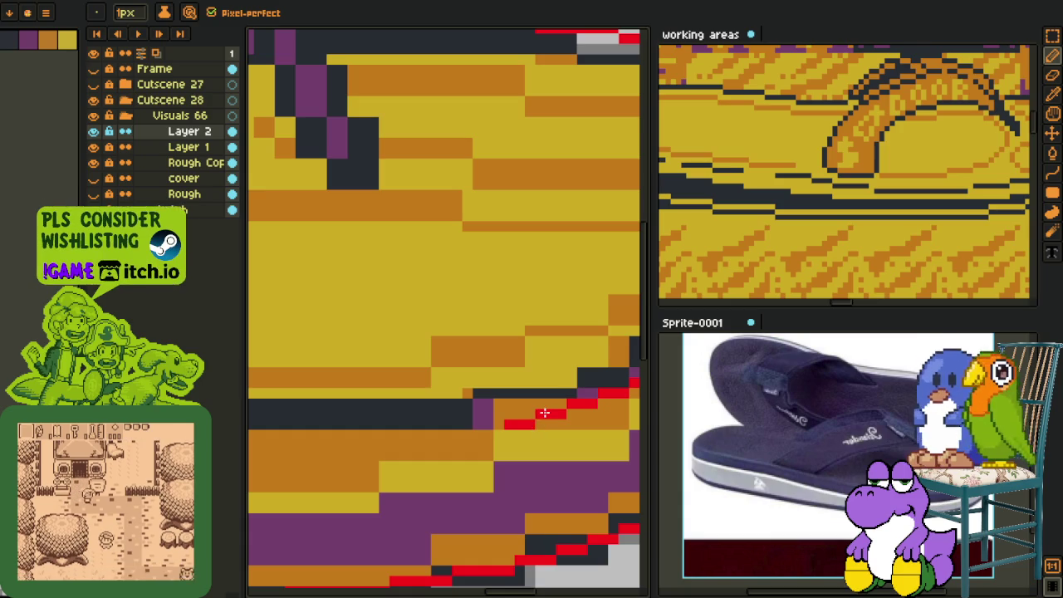
pyautogui.scroll(-3, 361, 425)
pyautogui.scroll(-3, 361, 426)
pyautogui.scroll(-1, 338, 429)
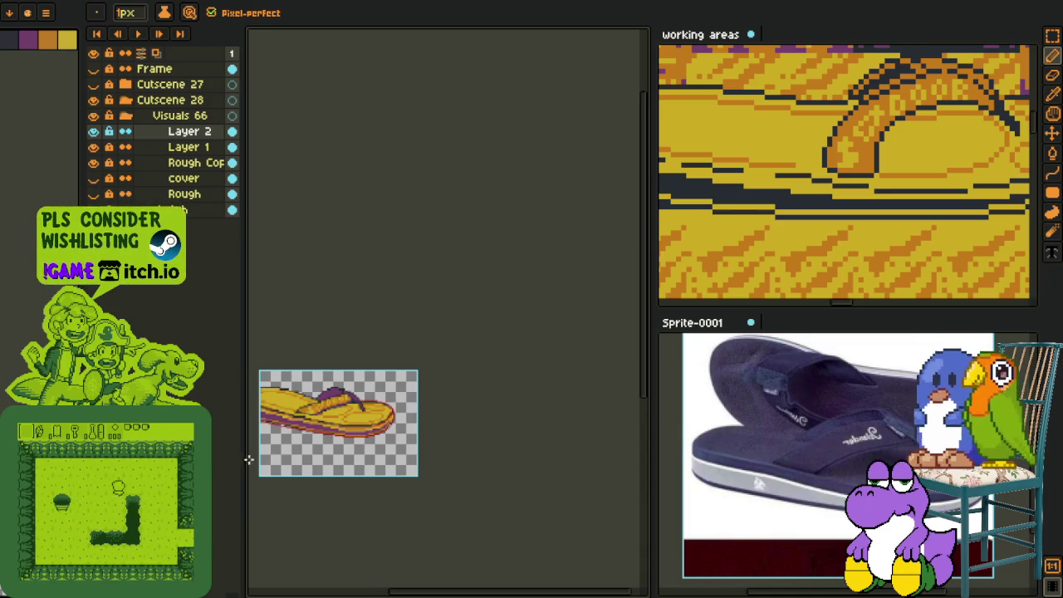
# Step: Zoom and pan over the sandal, then switch to the Eyedropper (I) for picking canvas colours
pyautogui.scroll(1, 345, 392)
pyautogui.moveTo(344, 392); pyautogui.dragTo(474, 296)
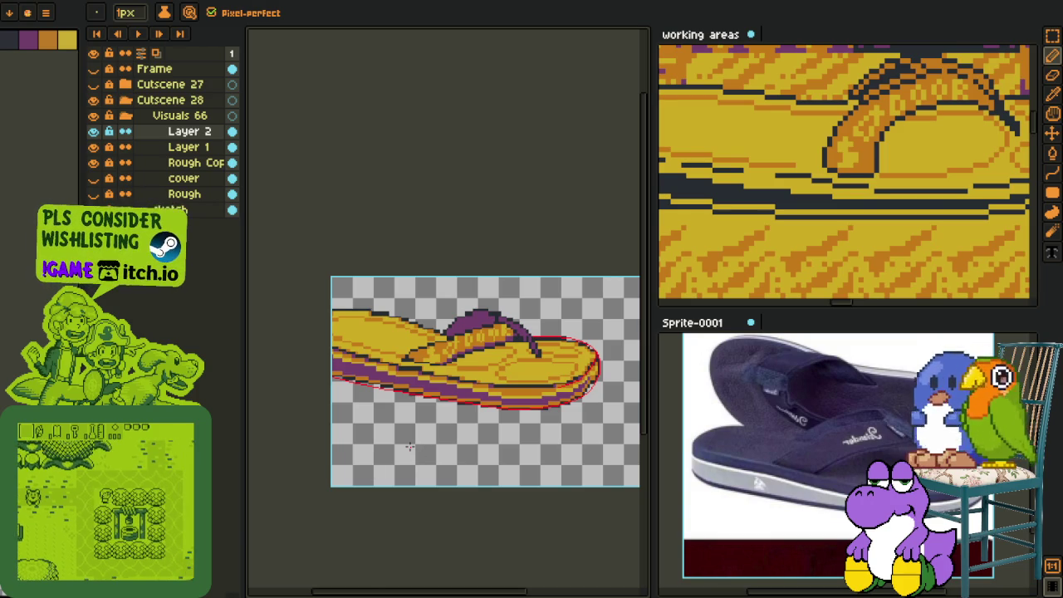
pyautogui.press('i')
pyautogui.scroll(2, 410, 438)
pyautogui.scroll(-3, 435, 420)
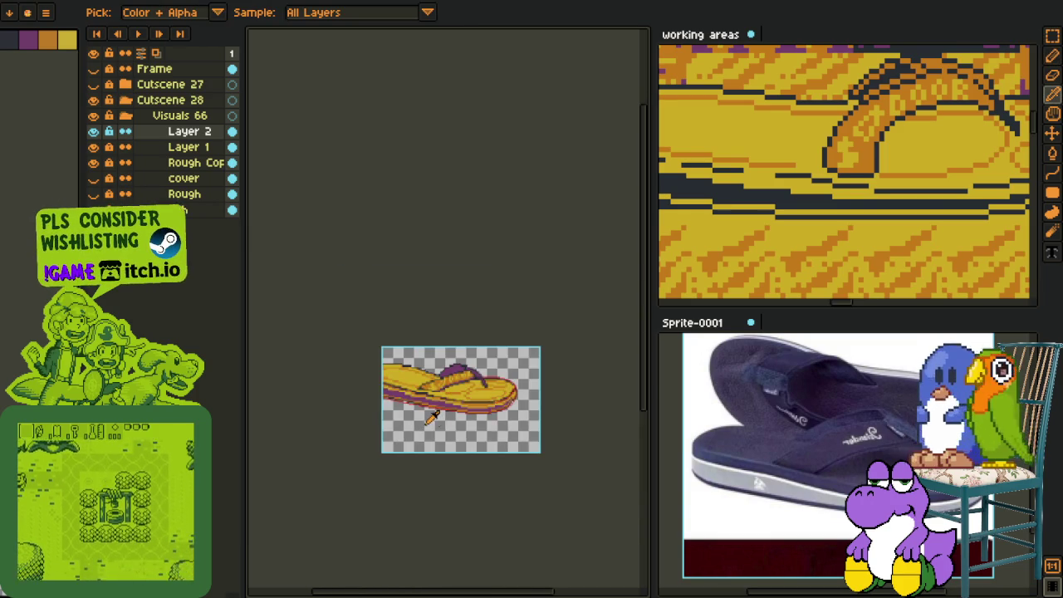
pyautogui.scroll(3, 456, 417)
pyautogui.scroll(-1, 448, 432)
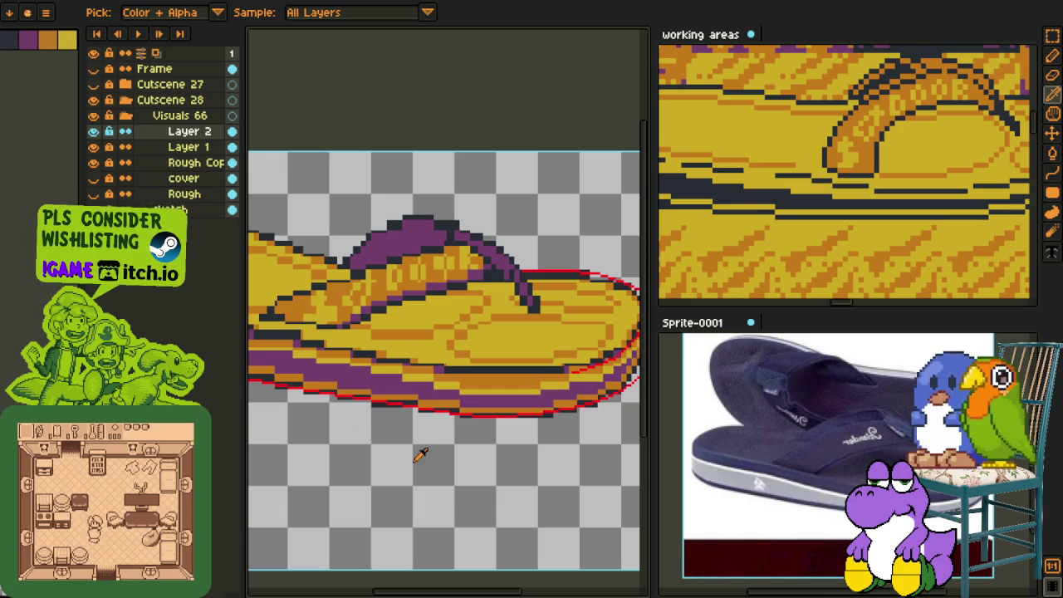
pyautogui.scroll(-1, 428, 436)
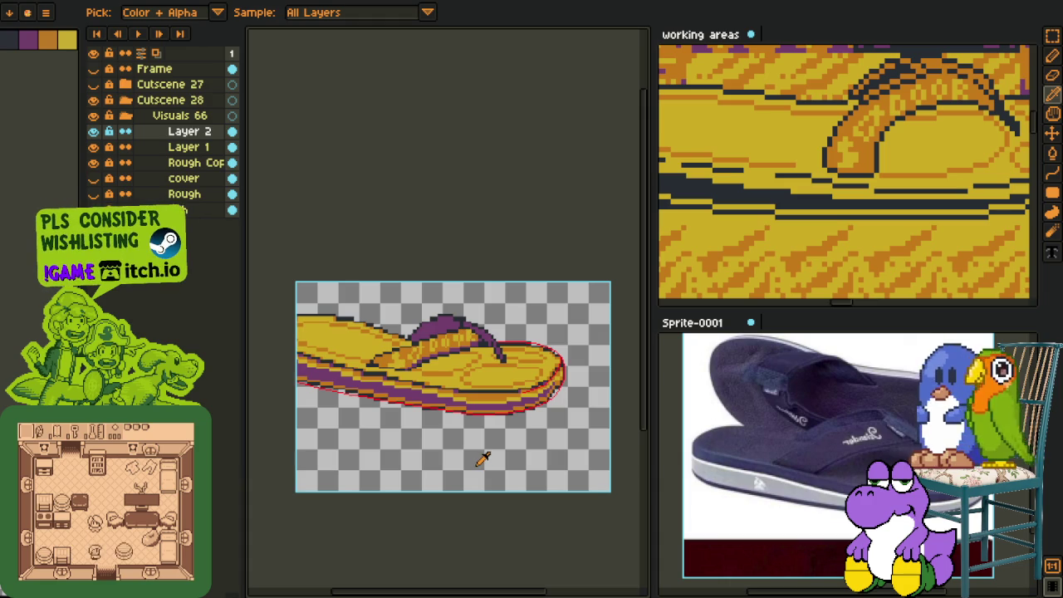
pyautogui.scroll(1, 507, 453)
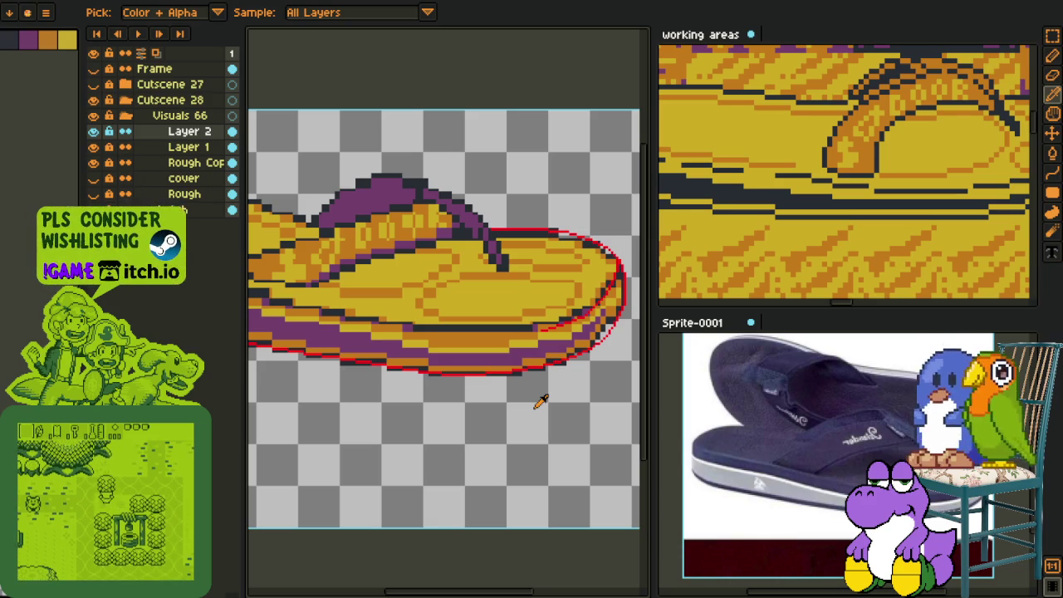
pyautogui.scroll(2, 541, 402)
pyautogui.scroll(1, 569, 352)
pyautogui.scroll(1, 522, 248)
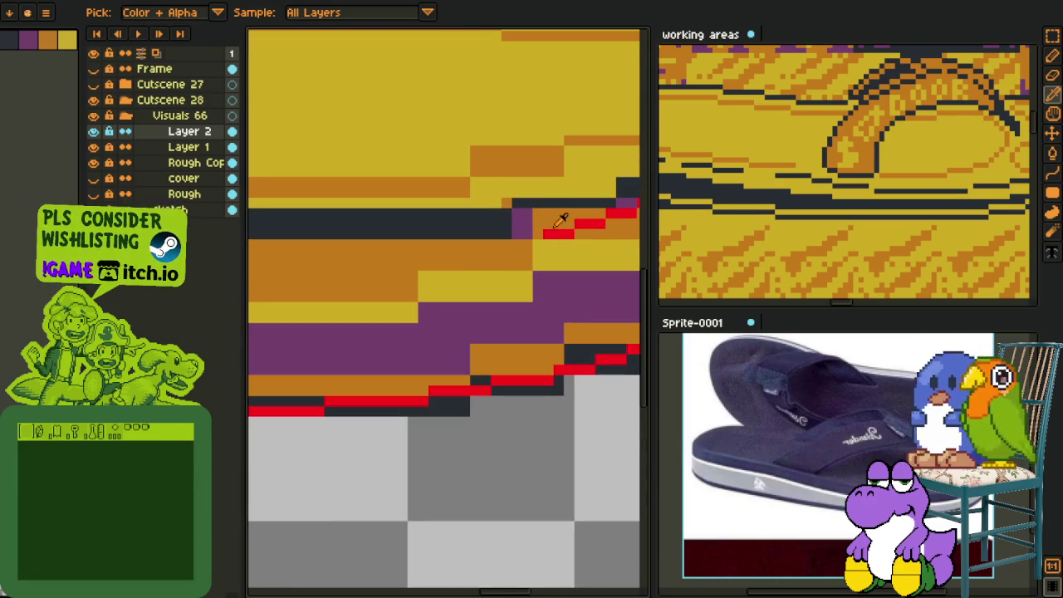
pyautogui.press('b')
# Step: Draw the red line along the sole's lower edge and restep it as a clean diagonal
pyautogui.moveTo(537, 249); pyautogui.dragTo(267, 254)
pyautogui.scroll(-1, 415, 266)
pyautogui.scroll(2, 513, 275)
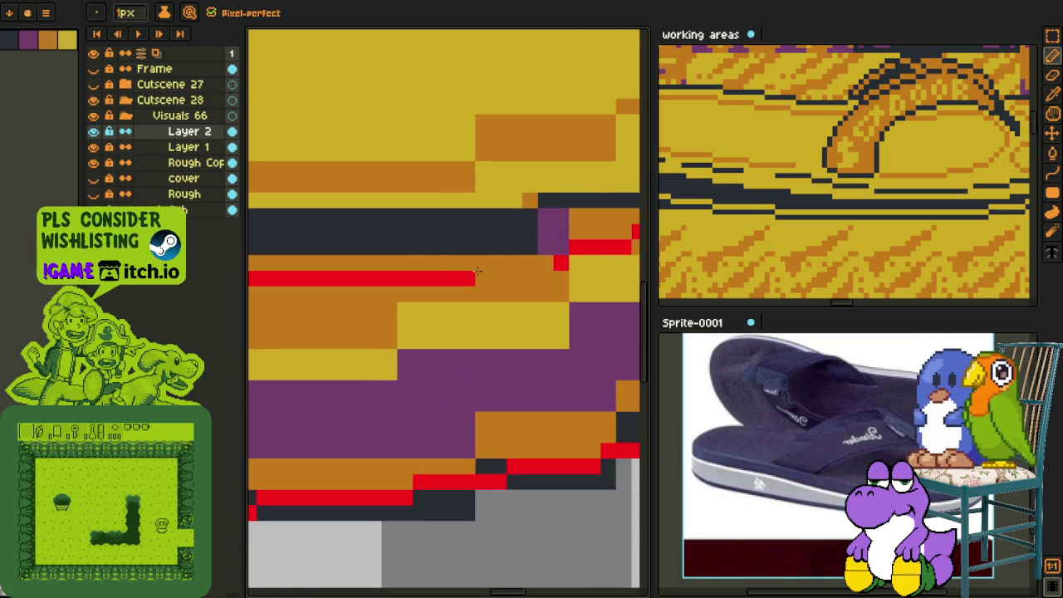
pyautogui.moveTo(512, 275)
pyautogui.mouseDown()
pyautogui.moveTo(471, 253)
pyautogui.moveTo(482, 261)
pyautogui.mouseUp()
pyautogui.scroll(-1, 498, 266)
pyautogui.scroll(1, 402, 306)
# Step: Erase the stray red corner pixel from the sole line
pyautogui.moveTo(402, 305)
pyautogui.mouseDown()
pyautogui.moveTo(540, 277)
pyautogui.moveTo(469, 280)
pyautogui.mouseUp()
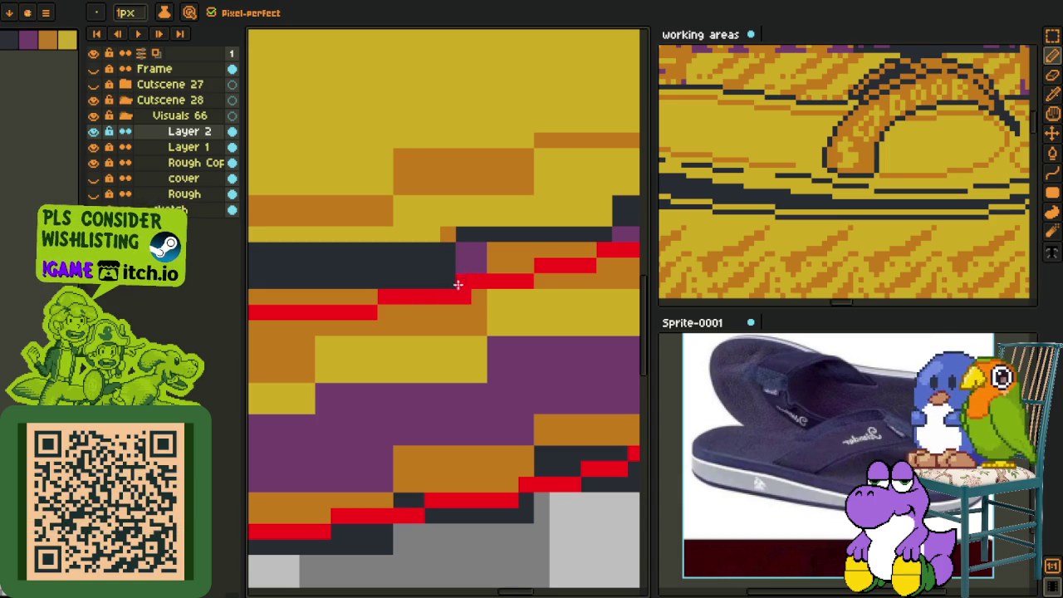
pyautogui.scroll(-2, 351, 302)
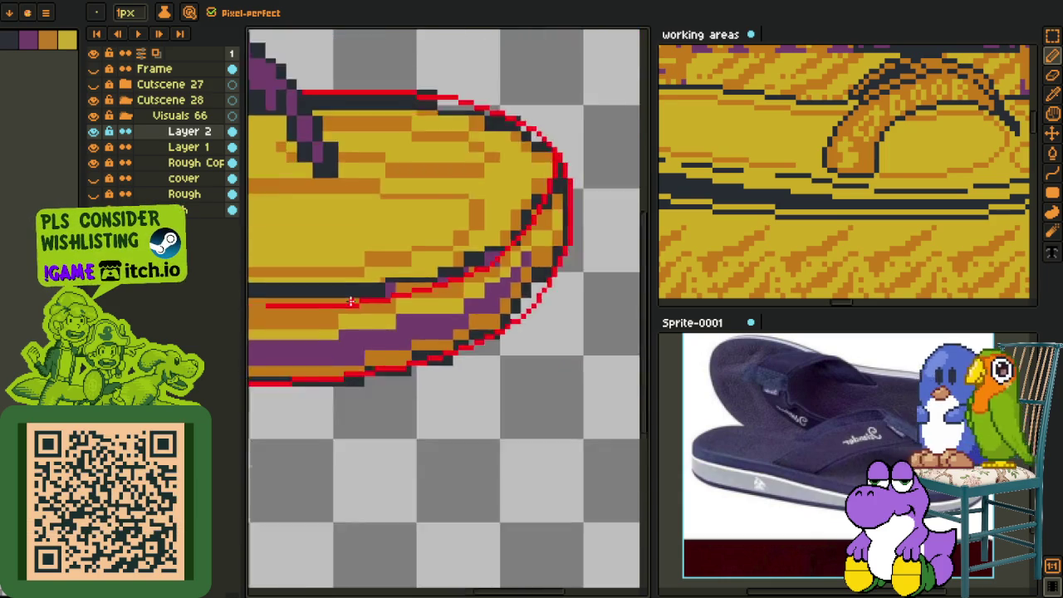
pyautogui.scroll(-3, 350, 302)
pyautogui.scroll(2, 353, 324)
pyautogui.scroll(-1, 355, 346)
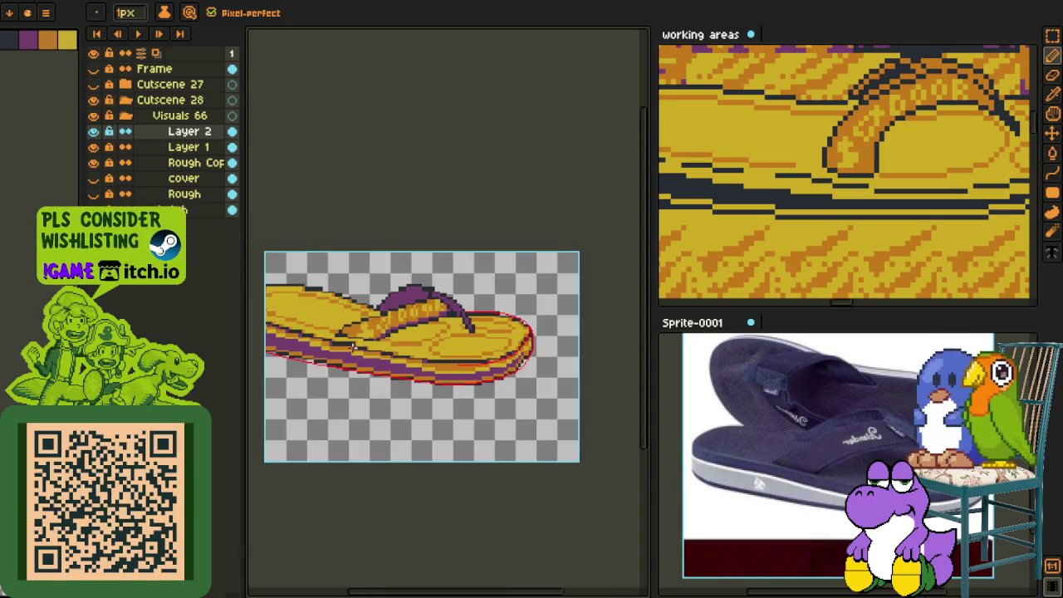
pyautogui.scroll(2, 292, 343)
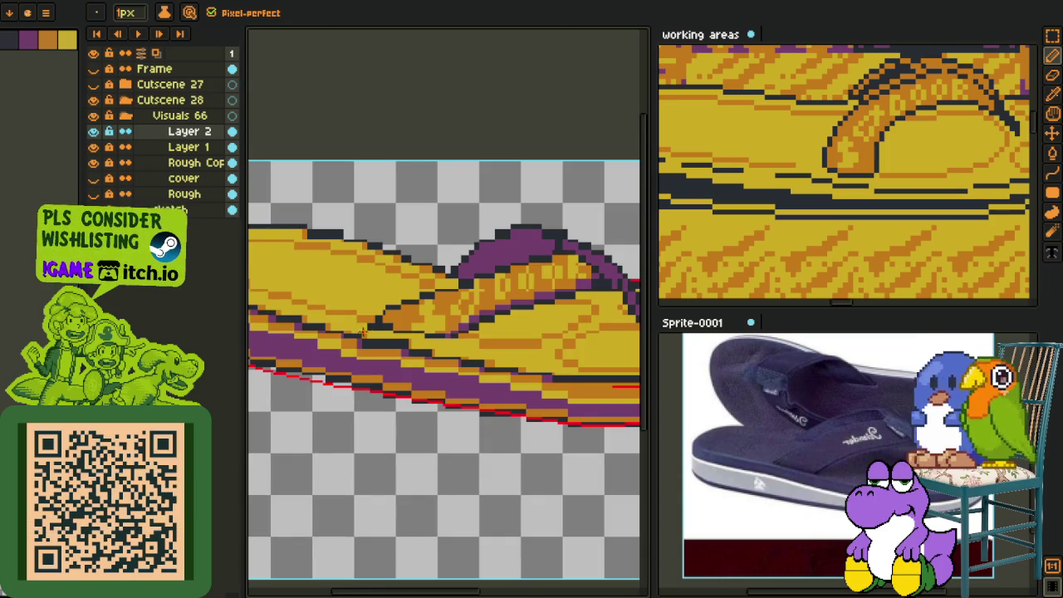
pyautogui.scroll(2, 523, 369)
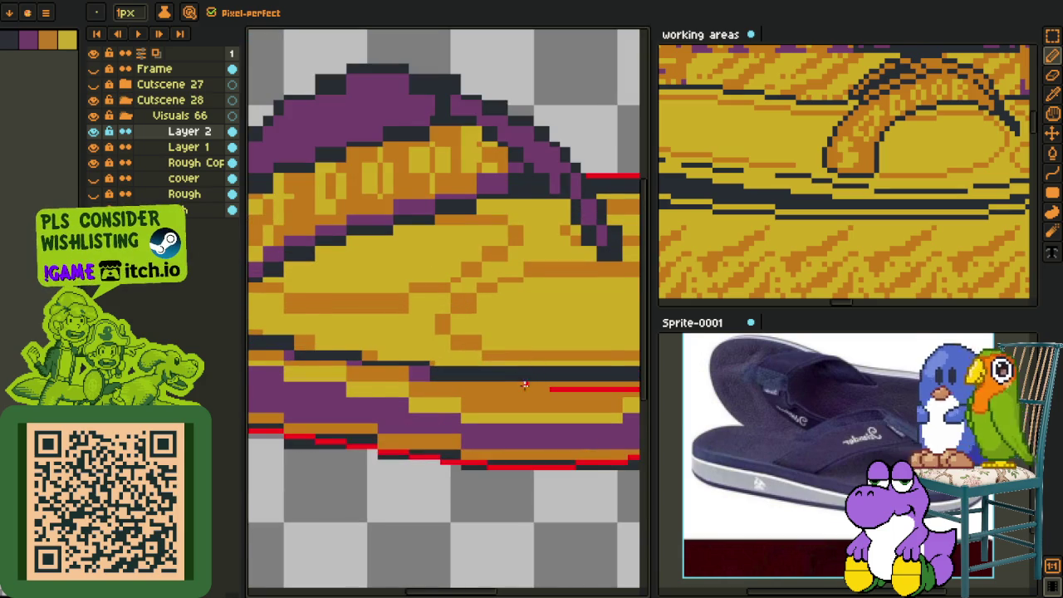
pyautogui.scroll(-1, 524, 383)
pyautogui.scroll(-1, 474, 357)
pyautogui.scroll(-1, 419, 328)
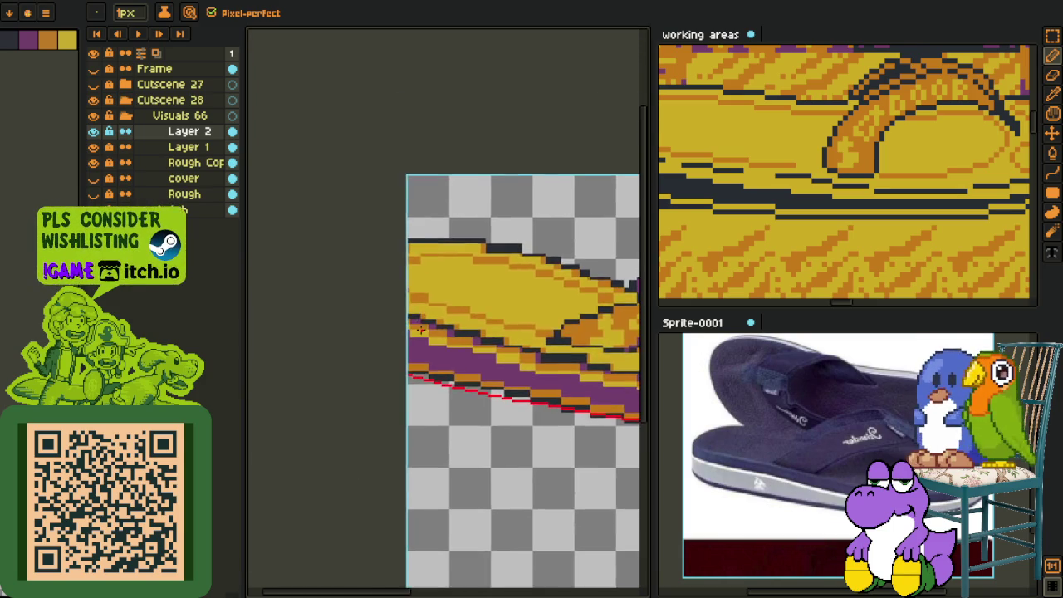
pyautogui.scroll(1, 299, 283)
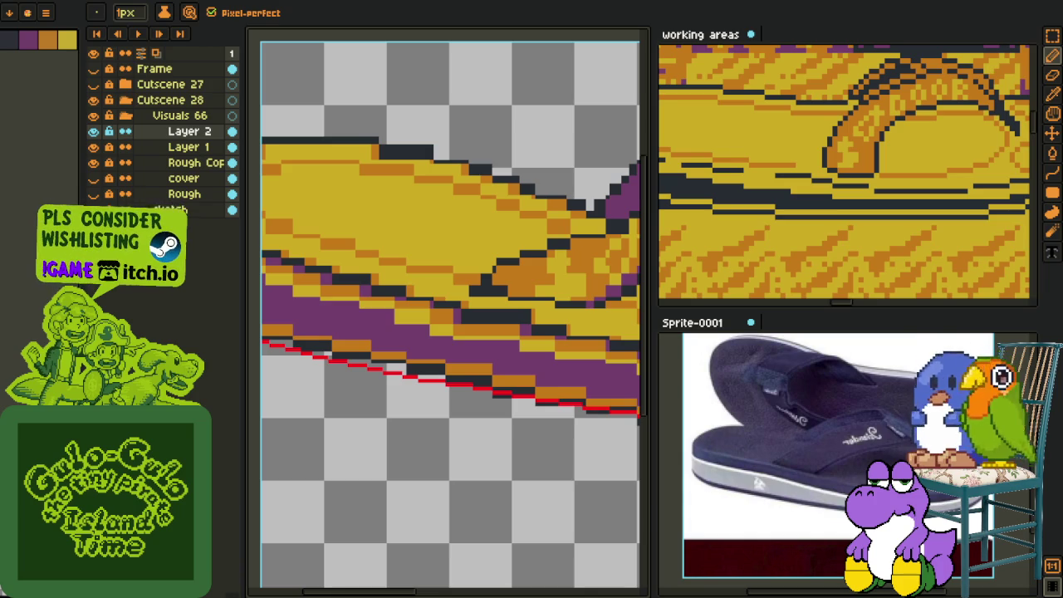
pyautogui.scroll(-3, 331, 398)
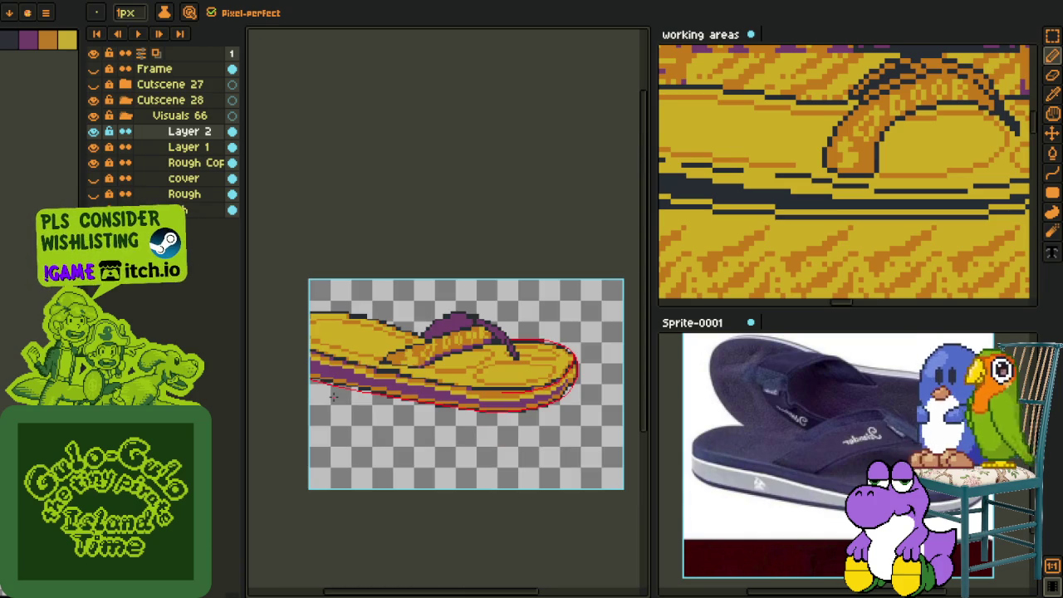
# Step: Fill the gap in the red sole line on the sandal's left side
pyautogui.scroll(2, 397, 393)
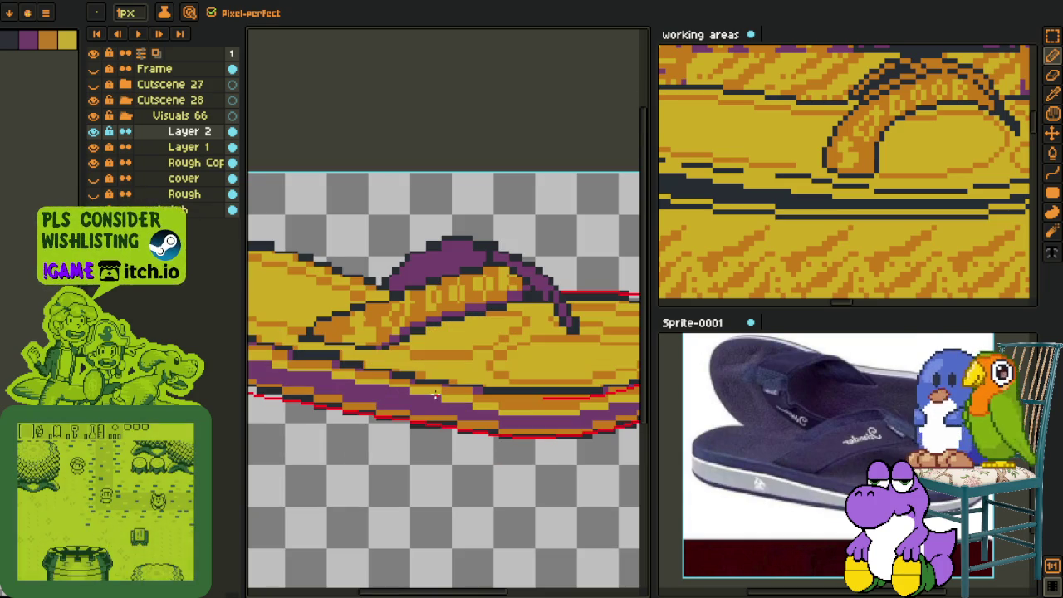
pyautogui.press('h')
pyautogui.moveTo(311, 349)
pyautogui.mouseDown()
pyautogui.moveTo(380, 332)
pyautogui.moveTo(205, 321)
pyautogui.mouseUp()
pyautogui.press('l')
pyautogui.press('Tab')
pyautogui.scroll(1, 205, 321)
pyautogui.moveTo(465, 250)
pyautogui.mouseDown()
pyautogui.moveTo(562, 486)
pyautogui.moveTo(407, 407)
pyautogui.mouseUp()
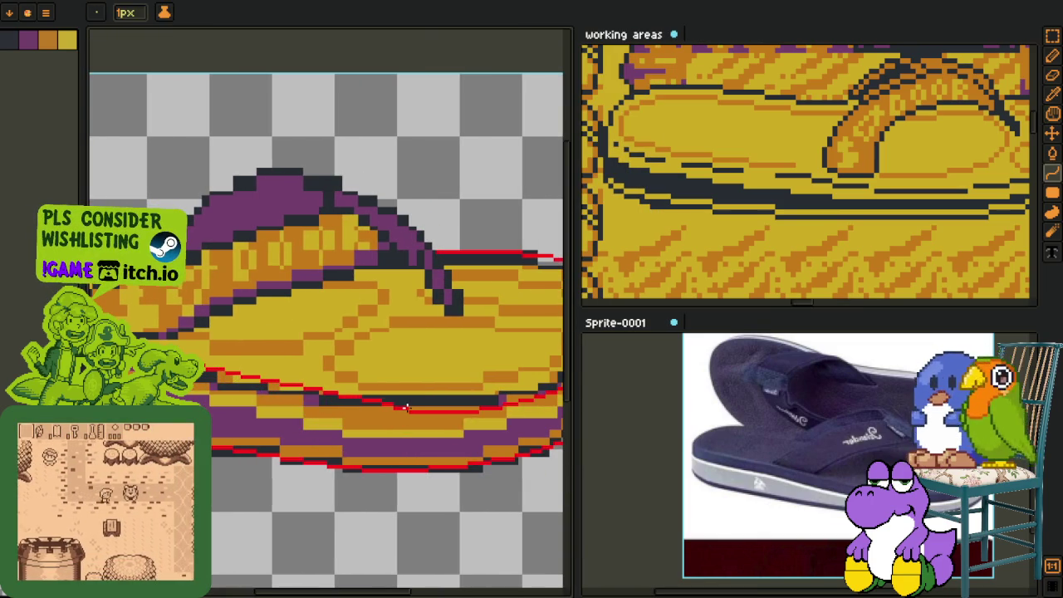
pyautogui.scroll(2, 407, 407)
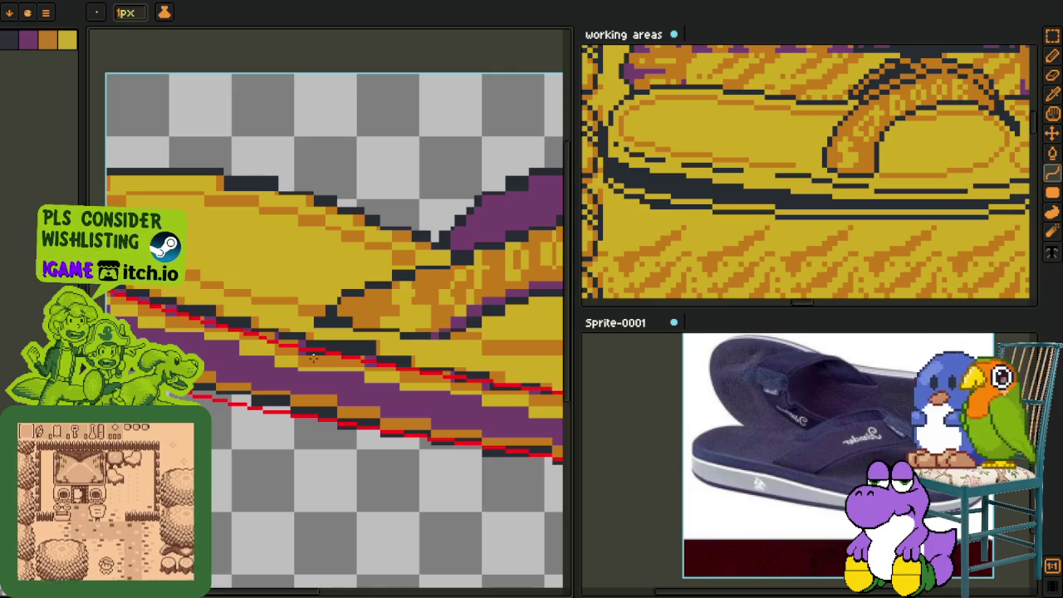
pyautogui.scroll(3, 314, 357)
pyautogui.press('e')
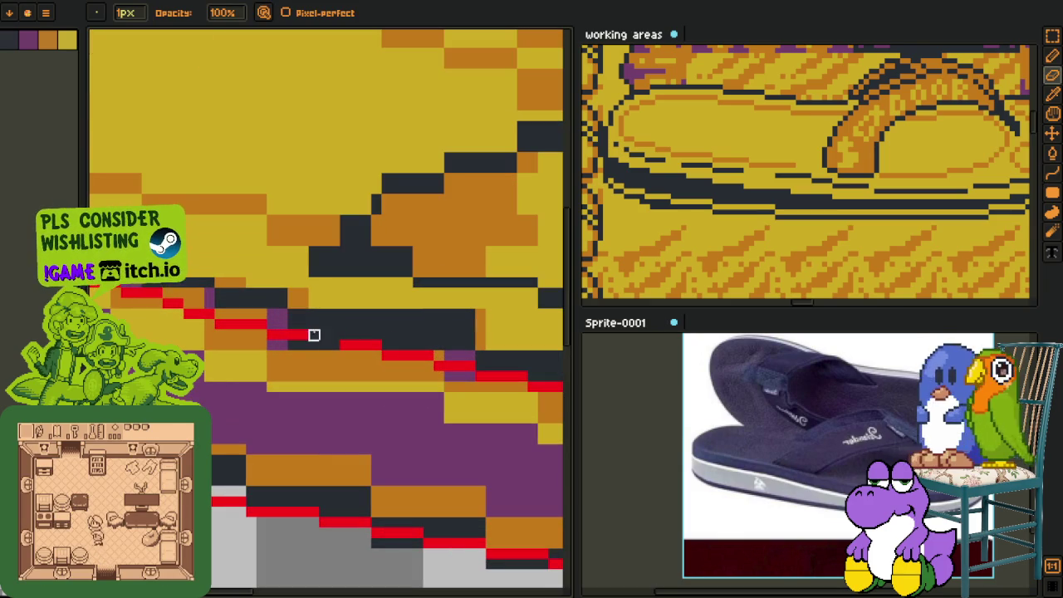
pyautogui.press('b')
pyautogui.moveTo(341, 344)
pyautogui.mouseDown()
pyautogui.moveTo(318, 344)
pyautogui.moveTo(375, 357)
pyautogui.mouseUp()
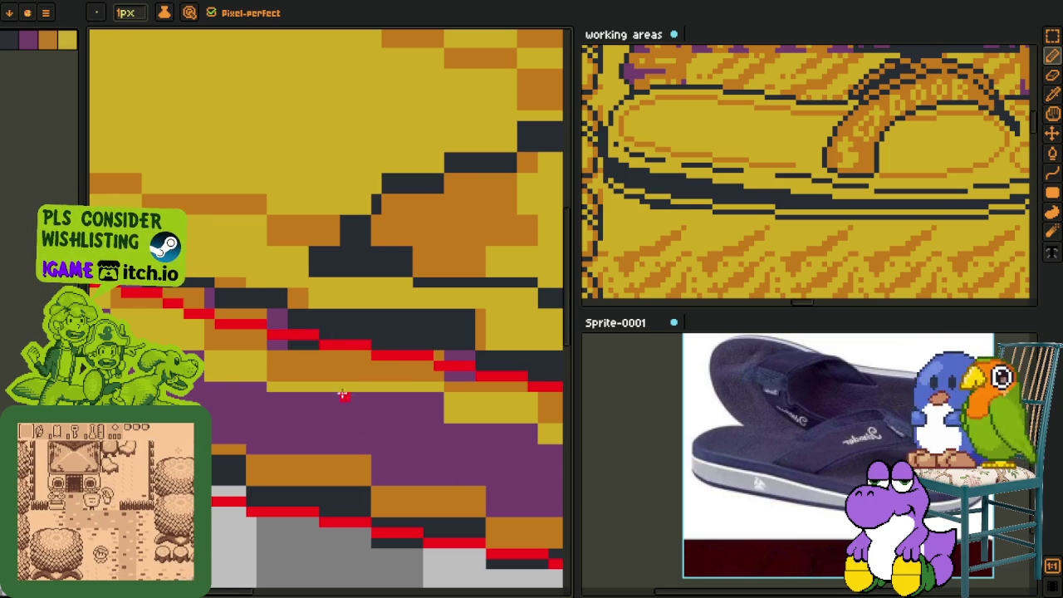
# Step: Touch up the red line pixels around the patched gap
pyautogui.scroll(-2, 334, 405)
pyautogui.scroll(2, 334, 405)
pyautogui.scroll(1, 360, 370)
pyautogui.moveTo(361, 371); pyautogui.dragTo(347, 384)
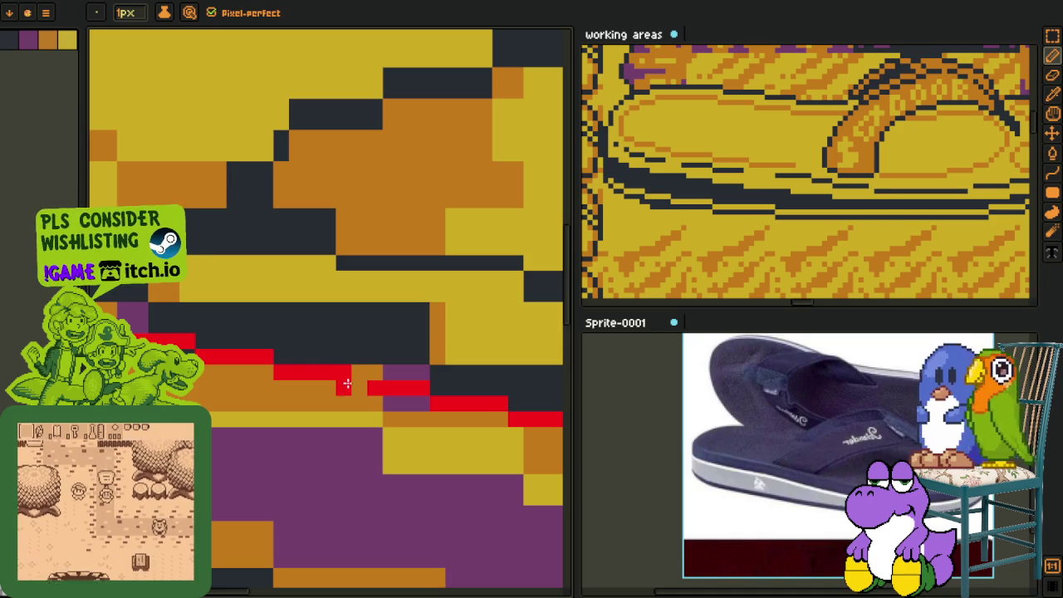
pyautogui.scroll(-3, 427, 387)
pyautogui.scroll(-2, 469, 388)
pyautogui.scroll(-2, 469, 388)
pyautogui.scroll(1, 229, 324)
pyautogui.scroll(2, 228, 323)
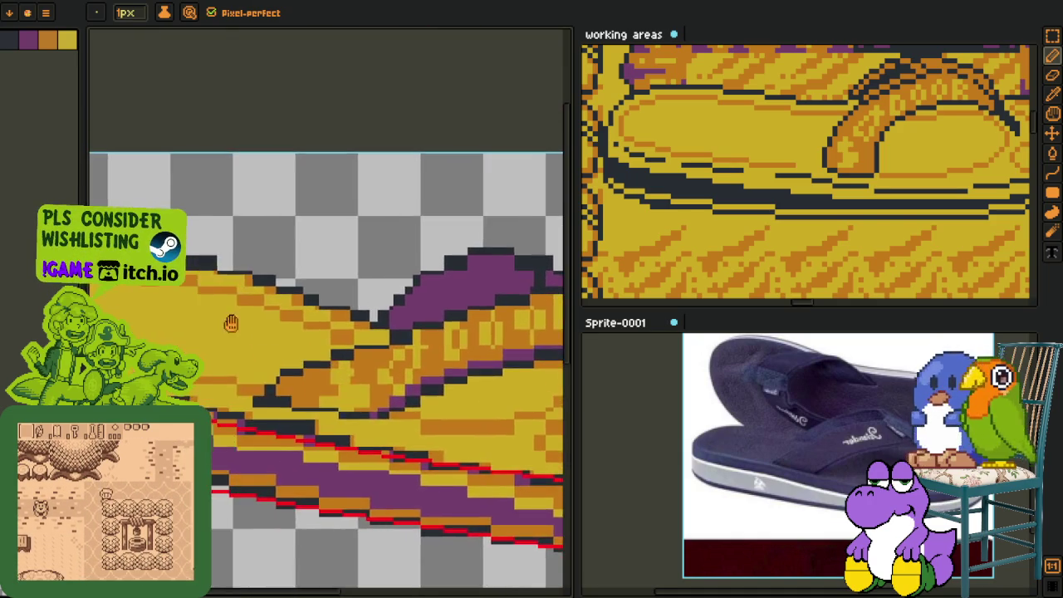
pyautogui.scroll(-1, 228, 324)
pyautogui.scroll(2, 333, 290)
# Step: Extend a red stroke along the sandal's upper left edge
pyautogui.moveTo(410, 270); pyautogui.dragTo(397, 272)
pyautogui.scroll(2, 271, 271)
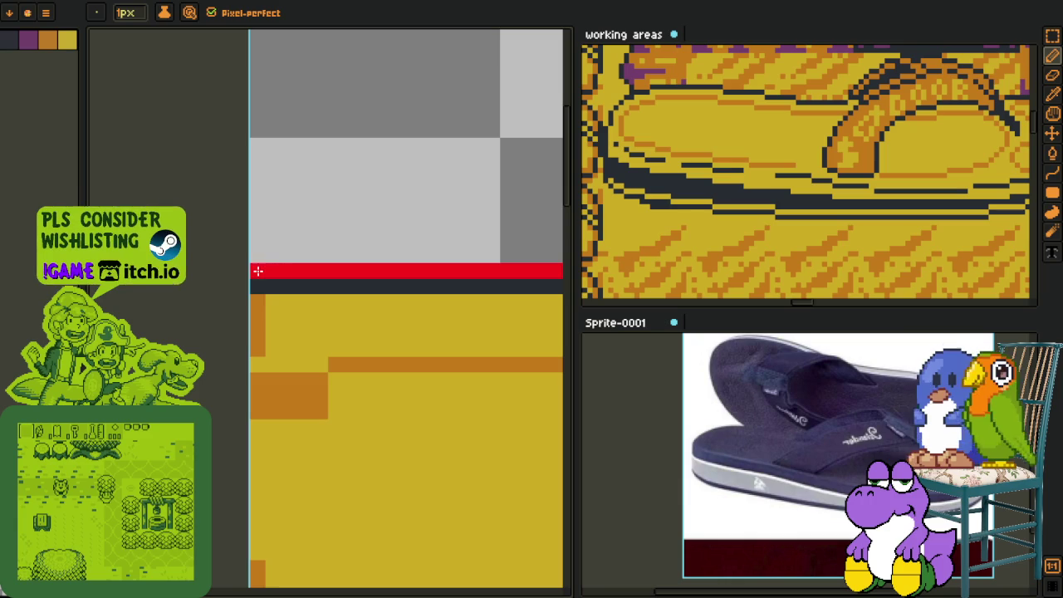
pyautogui.scroll(-2, 266, 272)
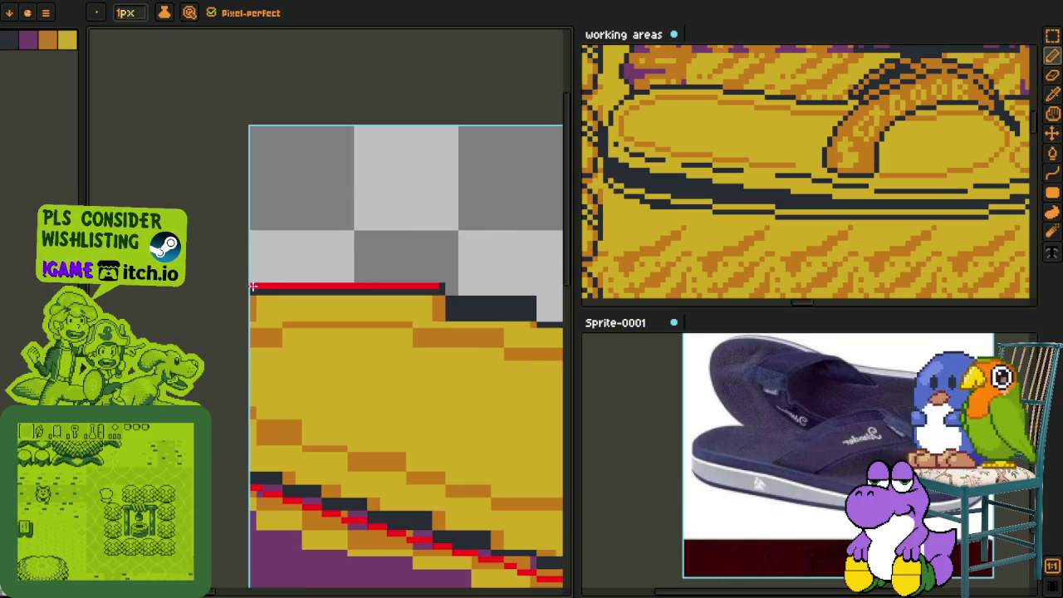
# Step: Select the red top-edge stroke, then save the sprite with Ctrl+S
pyautogui.press('r')
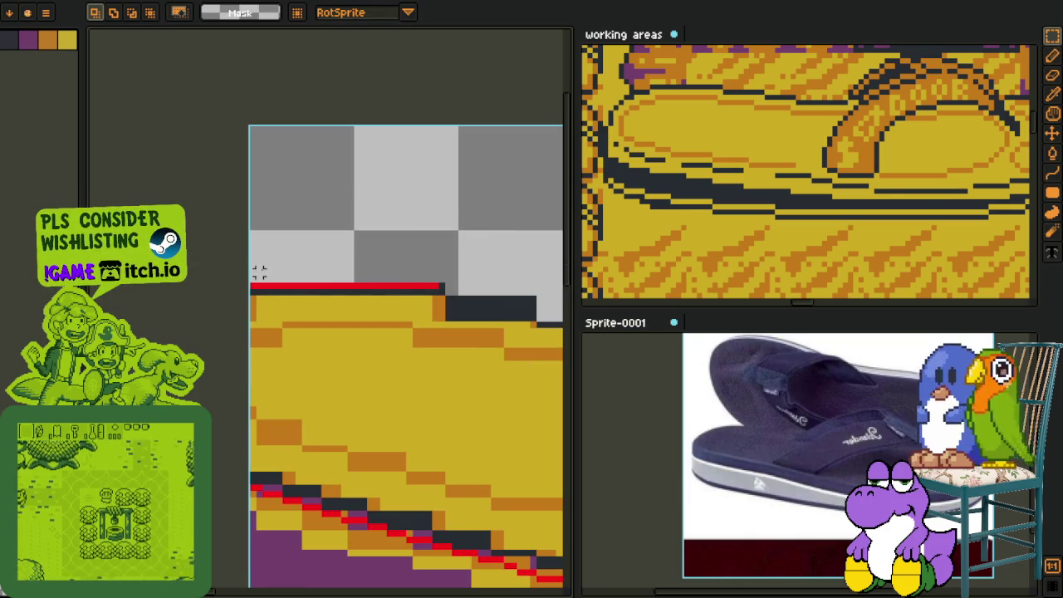
pyautogui.moveTo(259, 261); pyautogui.dragTo(408, 297)
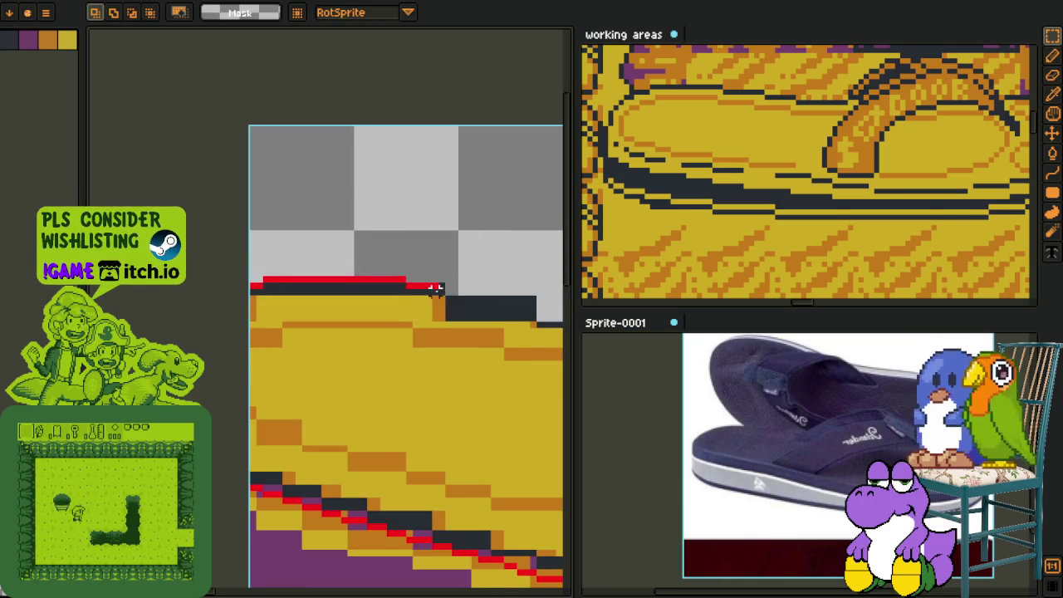
pyautogui.scroll(2, 432, 288)
pyautogui.press('p')
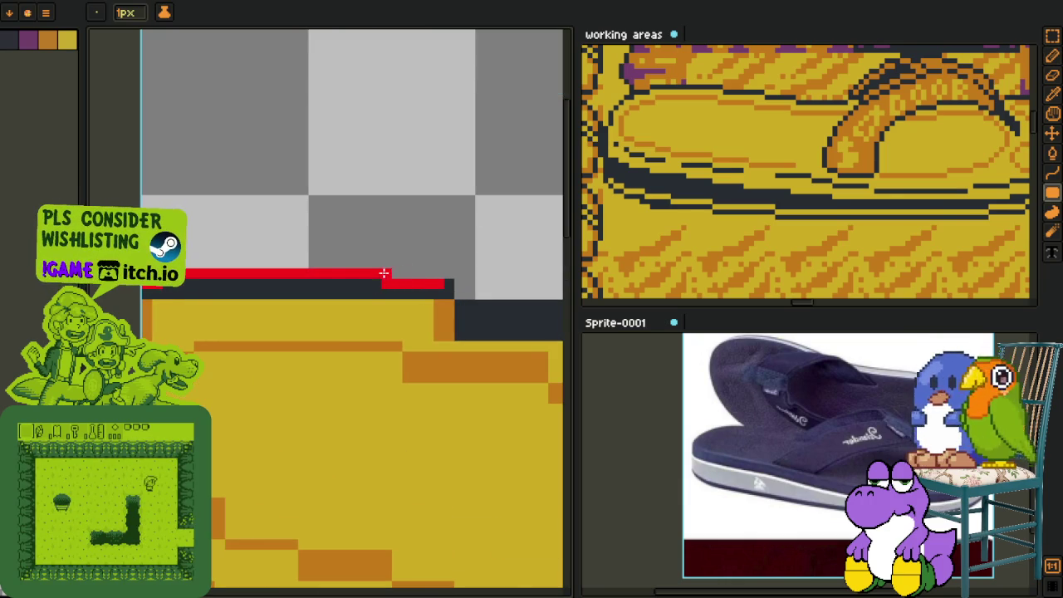
pyautogui.scroll(-2, 382, 283)
pyautogui.scroll(3, 390, 283)
pyautogui.press('m')
pyautogui.hotkey('ctrl', 's')
pyautogui.press('p')
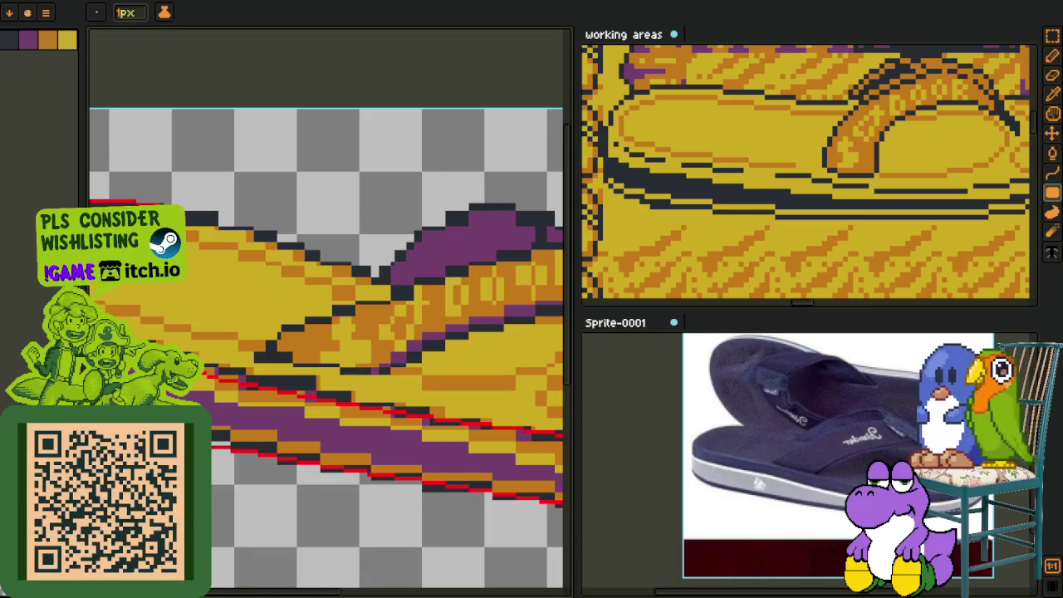
# Step: Try a red filled block over the sole, undo it, and redraw the stroke
pyautogui.scroll(-3, 349, 290)
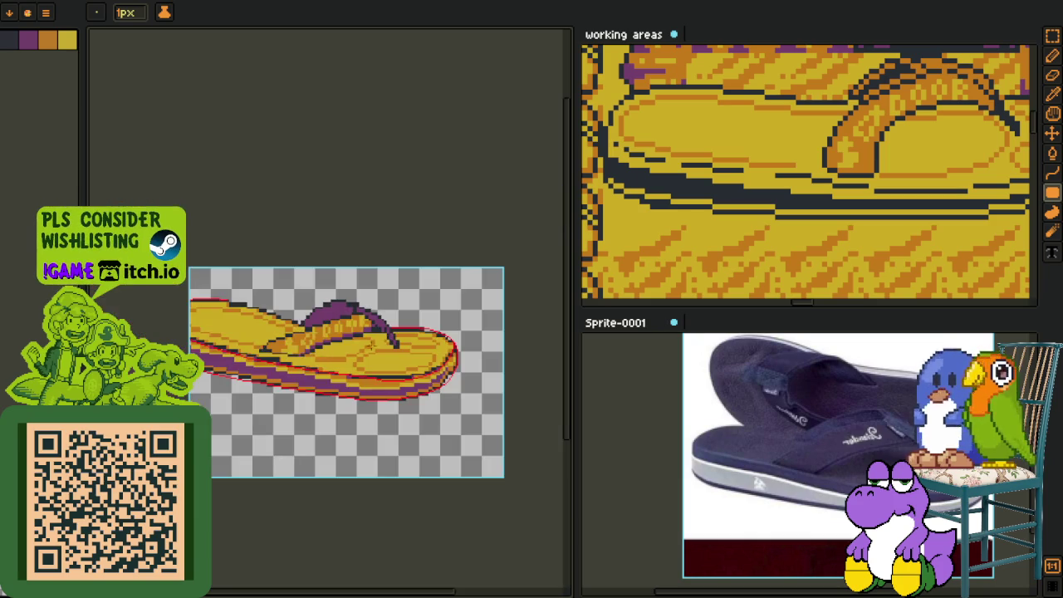
pyautogui.scroll(2, 348, 291)
pyautogui.scroll(3, 351, 288)
pyautogui.scroll(1, 387, 302)
pyautogui.moveTo(390, 301); pyautogui.dragTo(174, 335)
pyautogui.hotkey('ctrl', 'z')
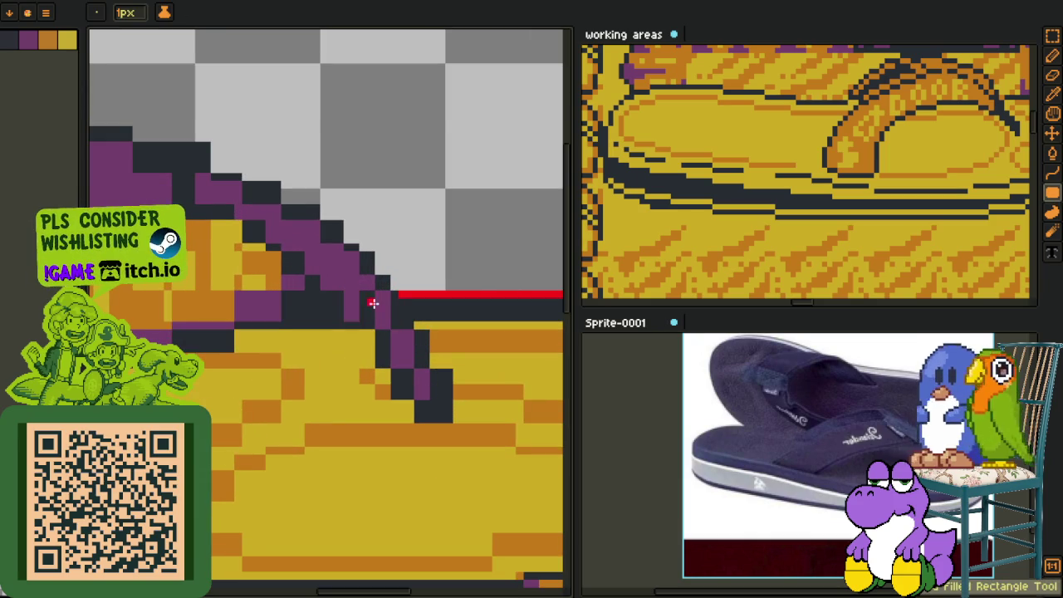
pyautogui.moveTo(387, 301); pyautogui.dragTo(202, 325)
pyautogui.press('m')
pyautogui.press('b')
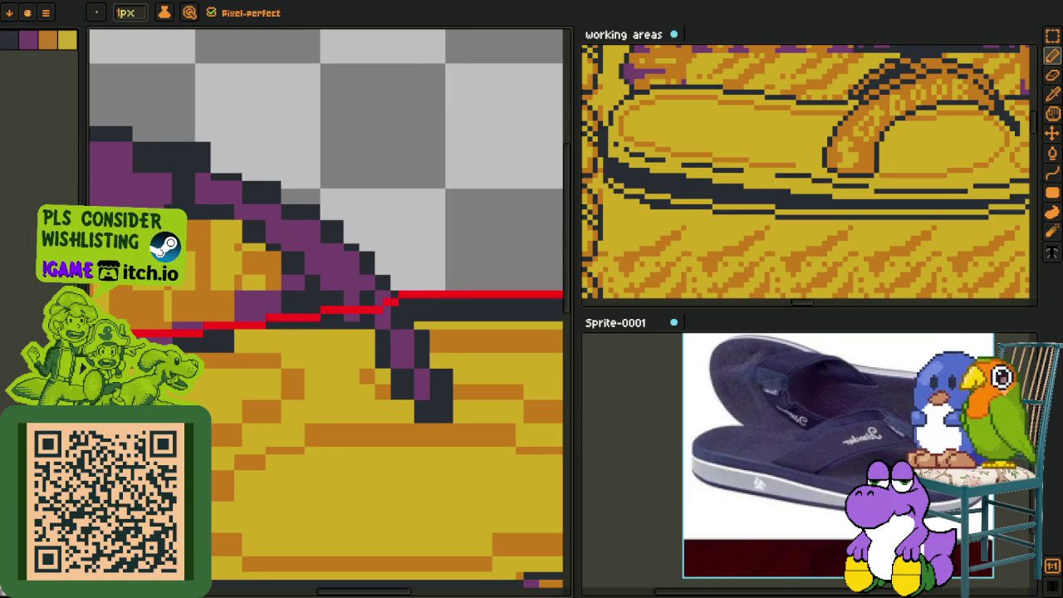
pyautogui.scroll(-2, 378, 305)
pyautogui.moveTo(285, 356); pyautogui.dragTo(230, 318)
pyautogui.press('b')
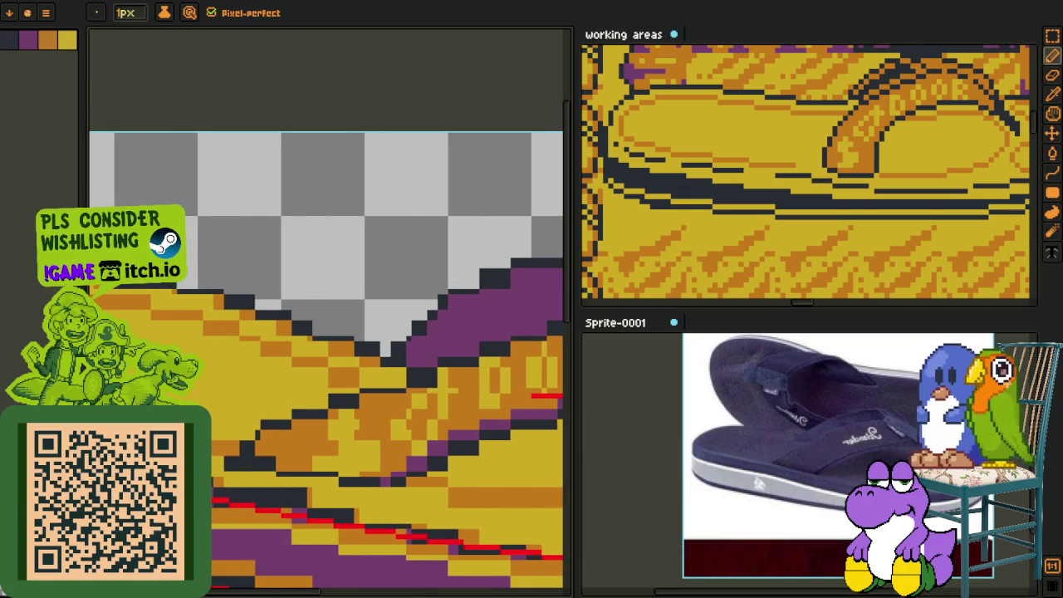
# Step: Draw a red guide line along the sole's upper edge
pyautogui.moveTo(186, 284); pyautogui.dragTo(538, 390)
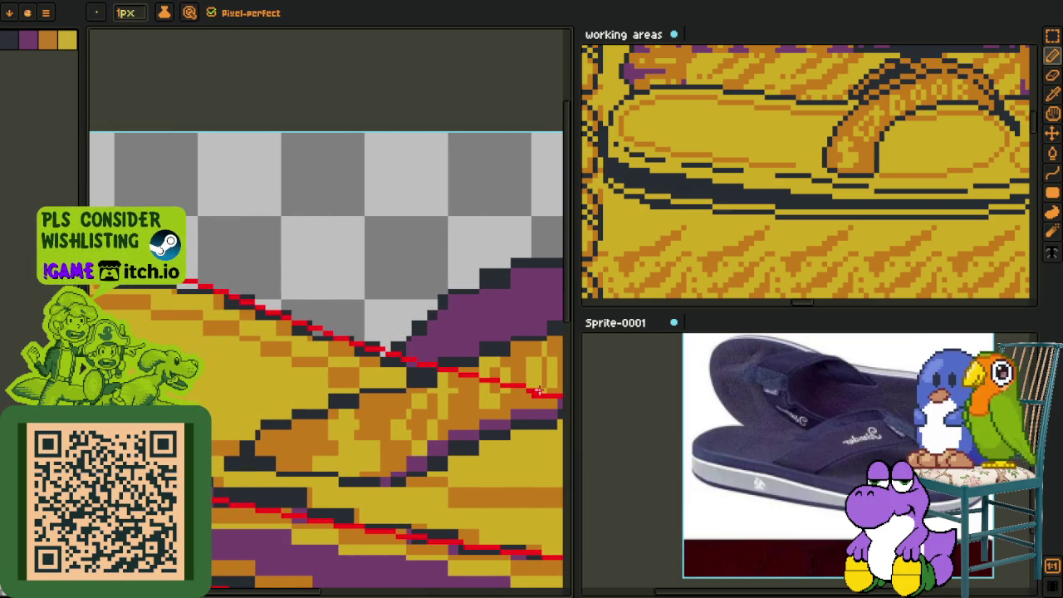
pyautogui.scroll(-2, 548, 392)
pyautogui.scroll(4, 311, 363)
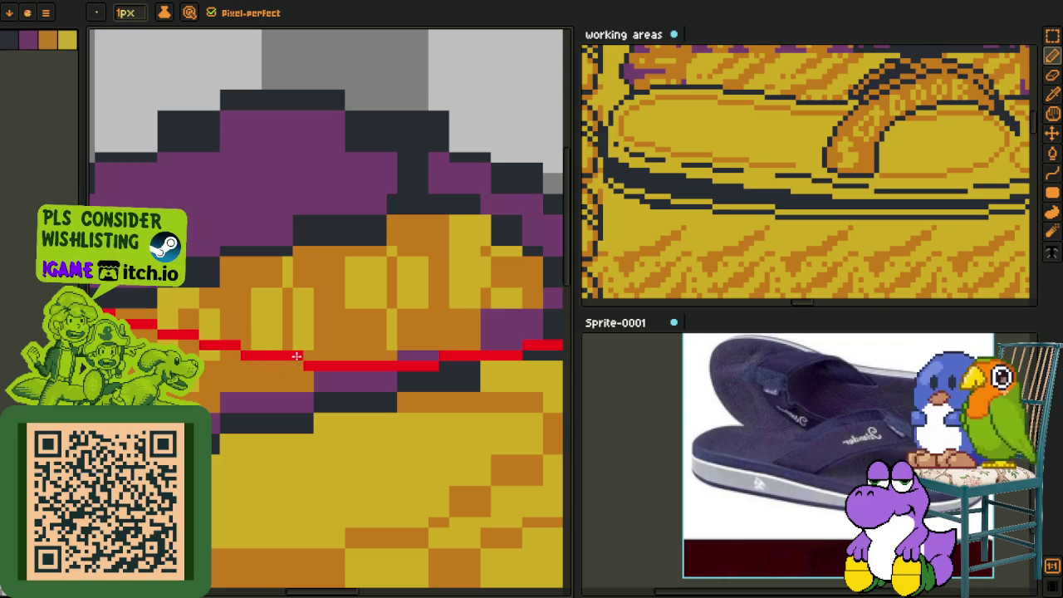
pyautogui.scroll(-5, 419, 385)
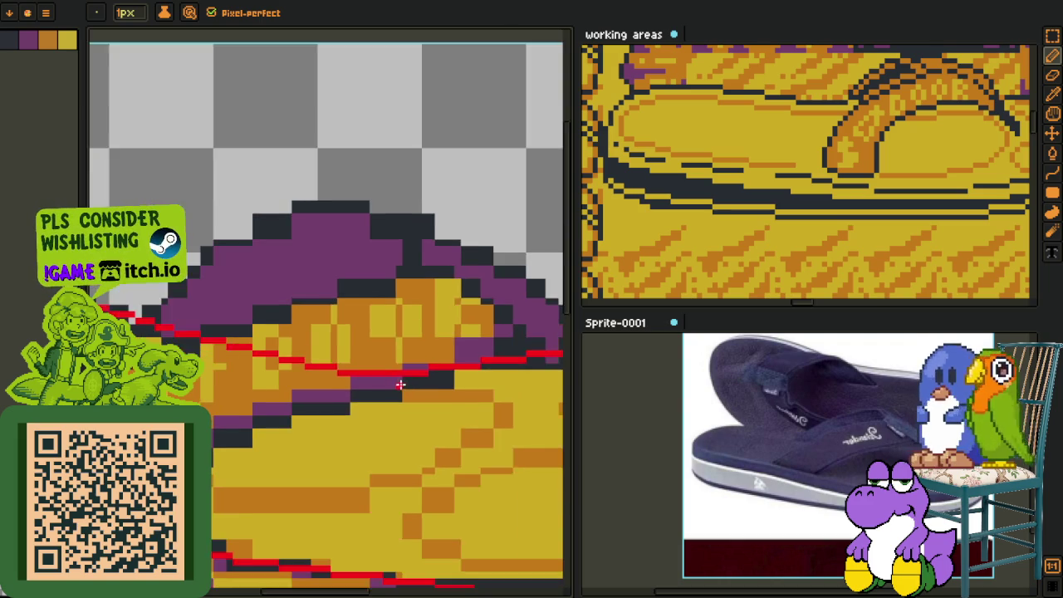
pyautogui.scroll(2, 415, 390)
pyautogui.scroll(2, 365, 315)
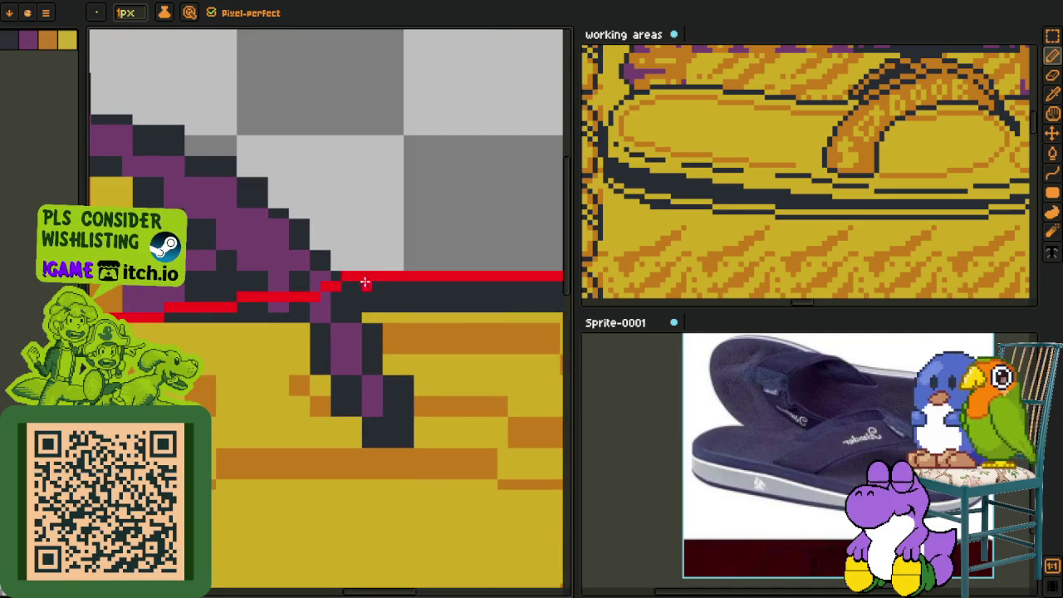
pyautogui.scroll(-3, 352, 284)
pyautogui.scroll(4, 340, 262)
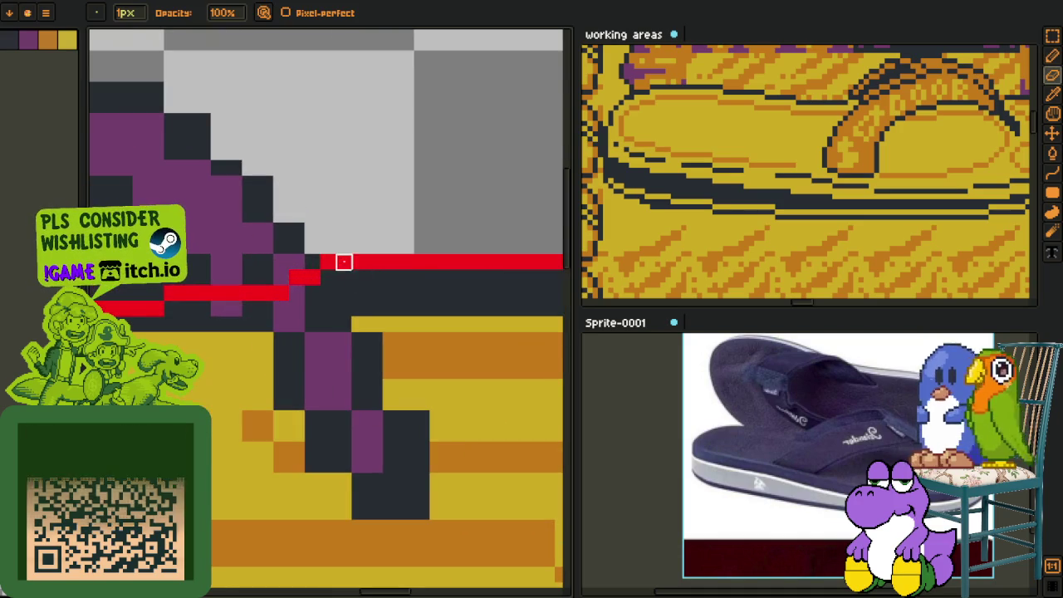
# Step: Sample a colour from the canvas and redraw the red guide line one pixel lower
pyautogui.press('i')
pyautogui.press('b')
pyautogui.scroll(-2, 332, 261)
pyautogui.scroll(-2, 250, 279)
pyautogui.scroll(3, 416, 282)
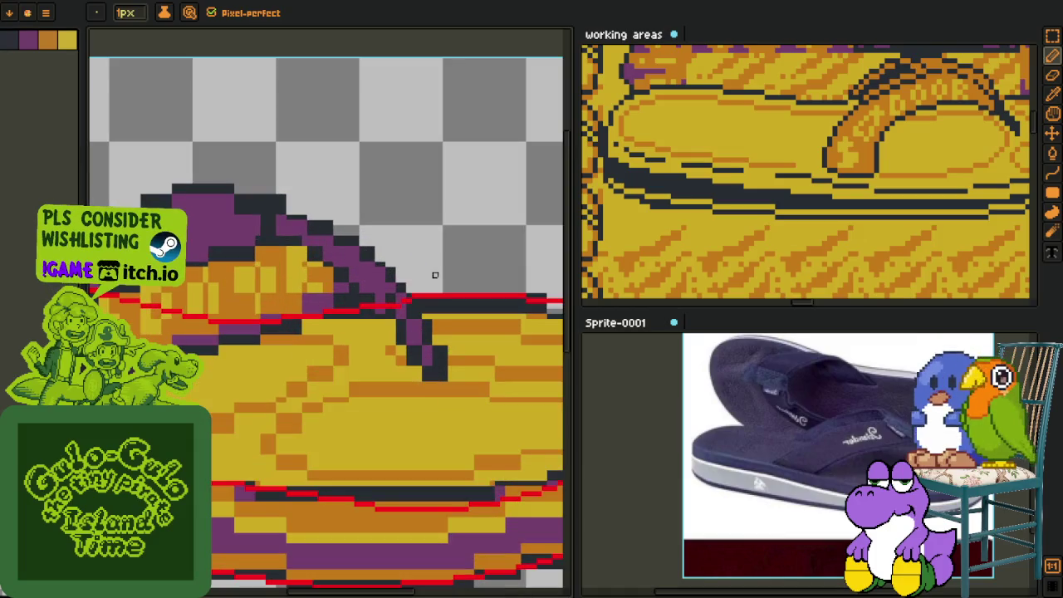
pyautogui.scroll(2, 417, 282)
pyautogui.press('i')
pyautogui.scroll(2, 417, 282)
pyautogui.press('b')
pyautogui.moveTo(429, 332); pyautogui.dragTo(439, 318)
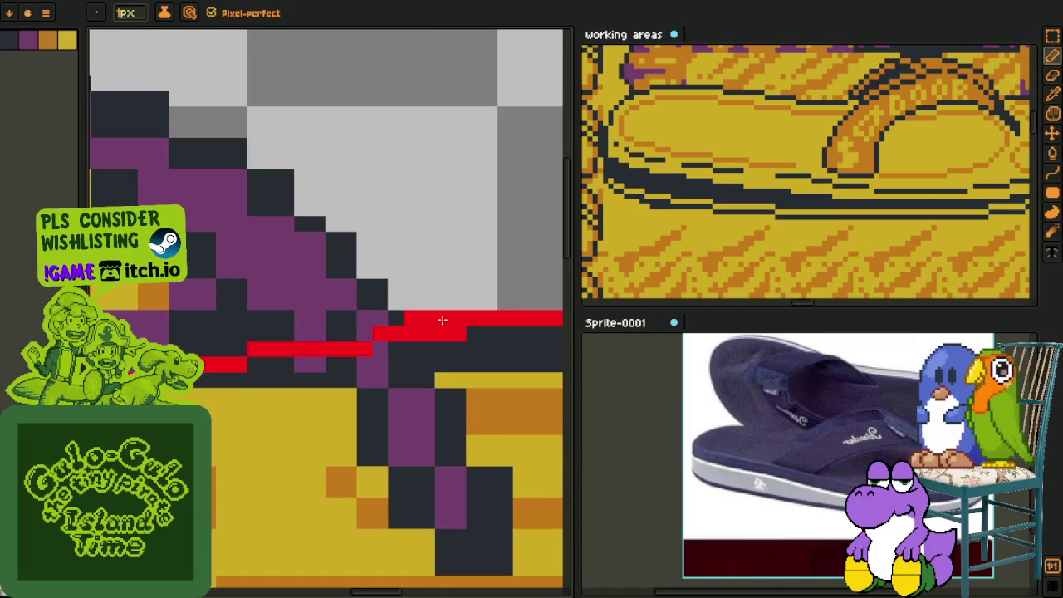
# Step: Paint over misplaced red guide pixels in dark and redraw the guide lower on the sole
pyautogui.press('i')
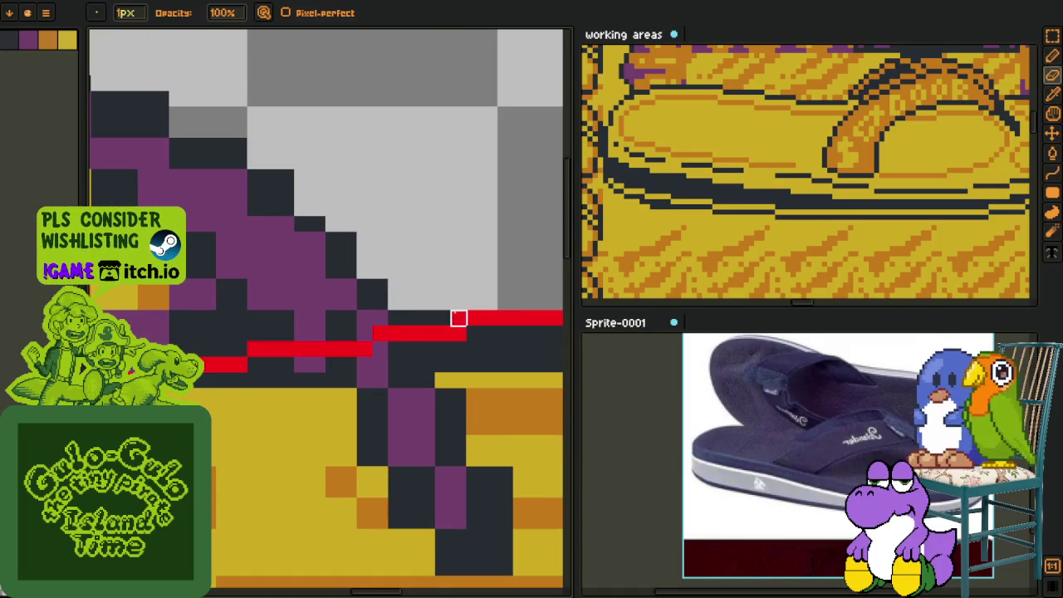
pyautogui.press('e')
pyautogui.scroll(-1, 429, 285)
pyautogui.press('i')
pyautogui.scroll(-1, 430, 285)
pyautogui.scroll(-1, 411, 270)
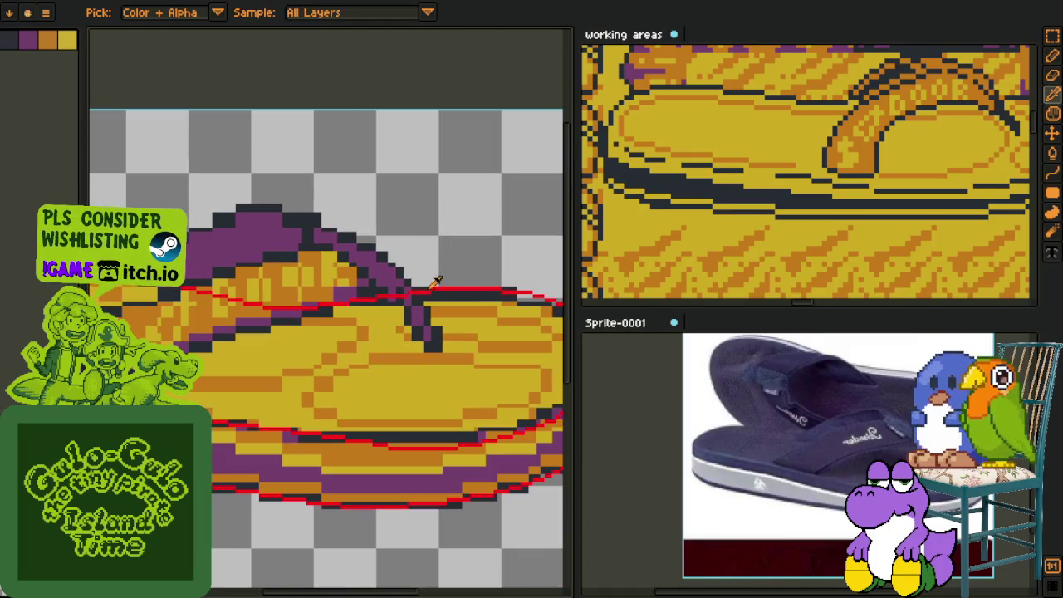
pyautogui.scroll(1, 427, 279)
pyautogui.scroll(2, 414, 269)
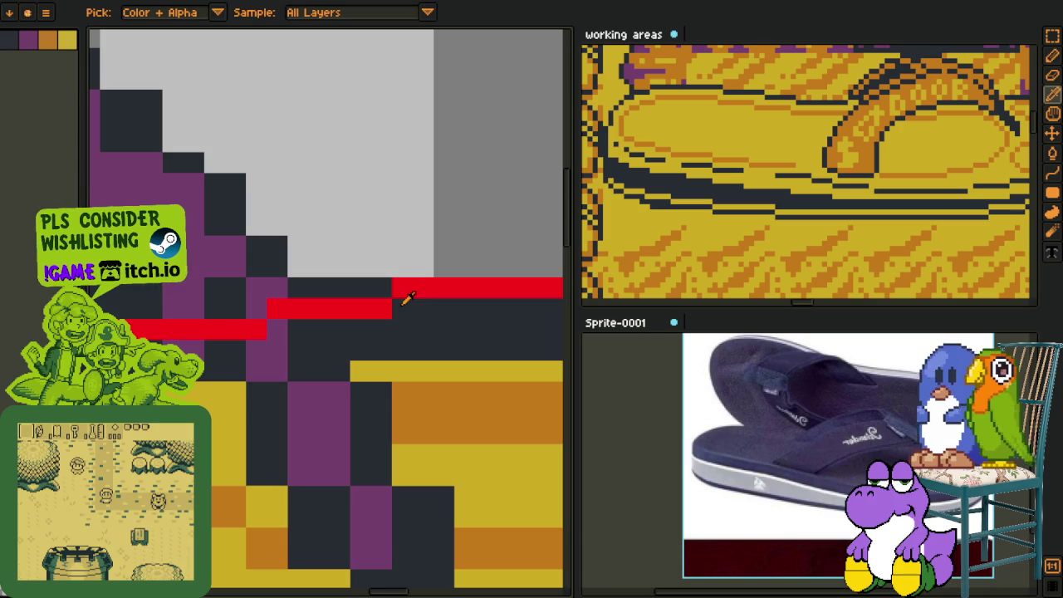
pyautogui.scroll(-3, 387, 279)
pyautogui.scroll(-3, 390, 264)
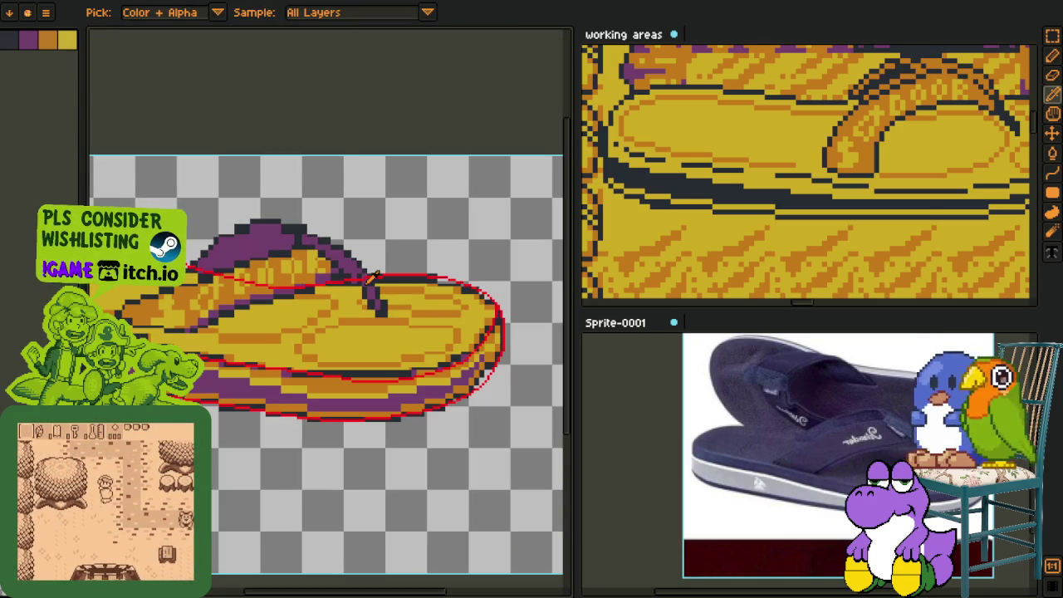
pyautogui.scroll(1, 365, 307)
pyautogui.scroll(3, 330, 371)
pyautogui.scroll(1, 331, 371)
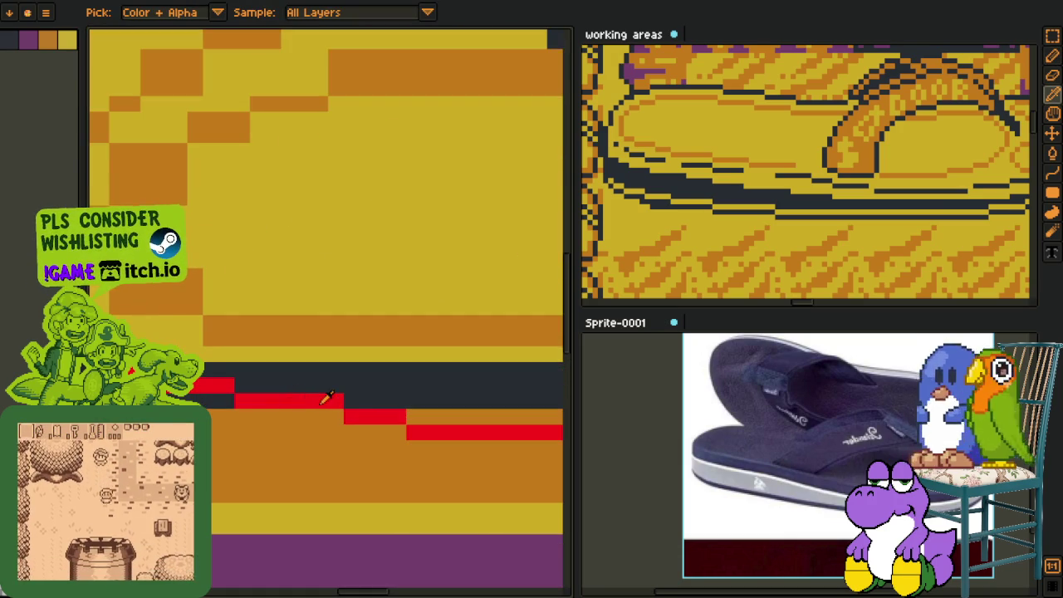
pyautogui.press('b')
pyautogui.rightClick(335, 401)
pyautogui.moveTo(336, 415); pyautogui.dragTo(320, 415)
# Step: Clear leftover red pixels from the guide step and fill its gap
pyautogui.rightClick(304, 401)
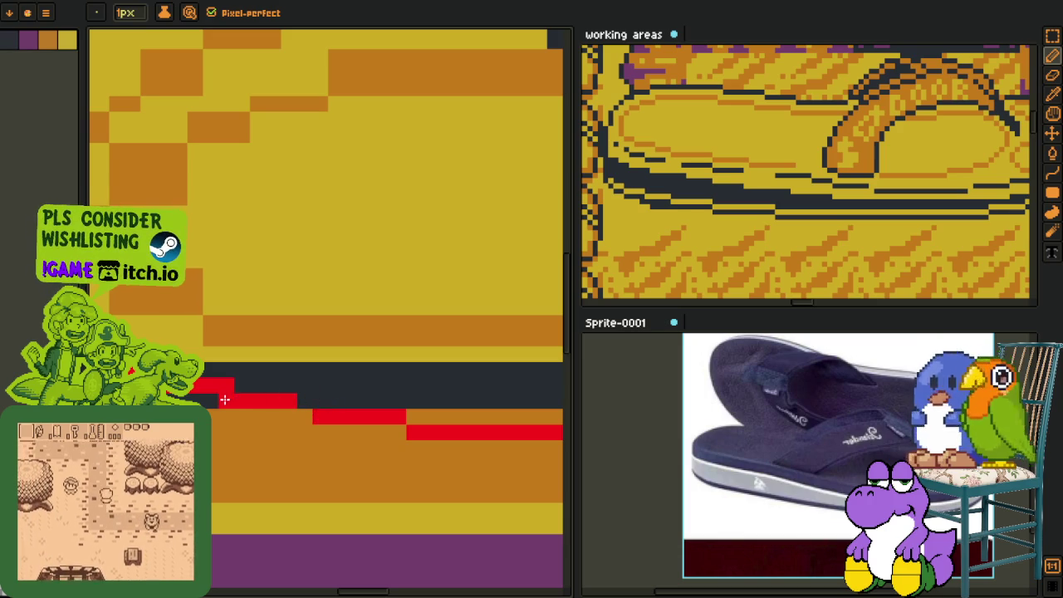
pyautogui.click(304, 401)
pyautogui.press('p')
pyautogui.moveTo(301, 403); pyautogui.dragTo(306, 385)
pyautogui.press('b')
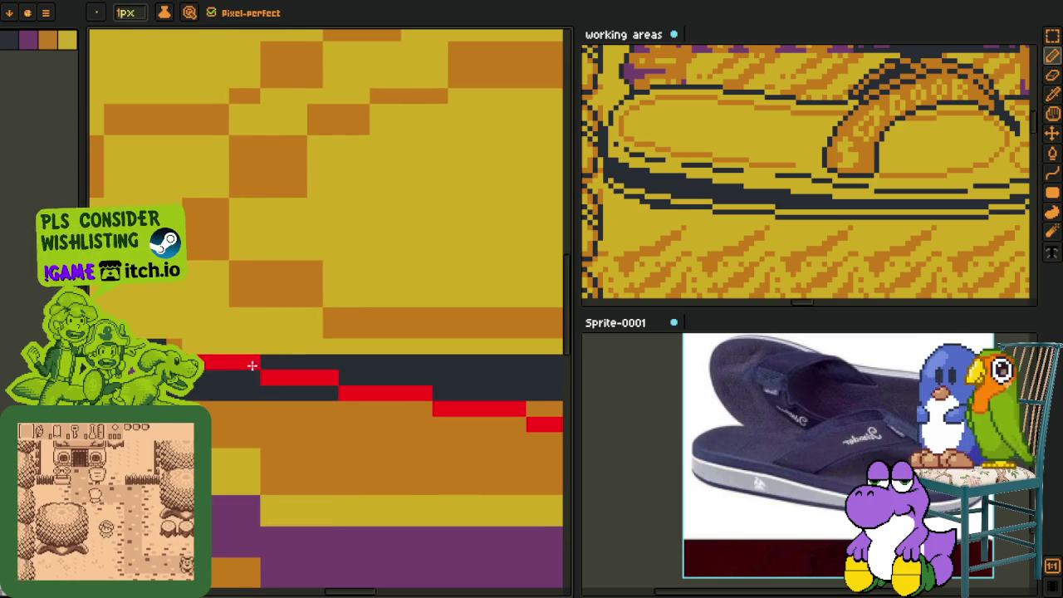
pyautogui.scroll(-3, 244, 373)
pyautogui.scroll(1, 304, 364)
pyautogui.scroll(2, 304, 363)
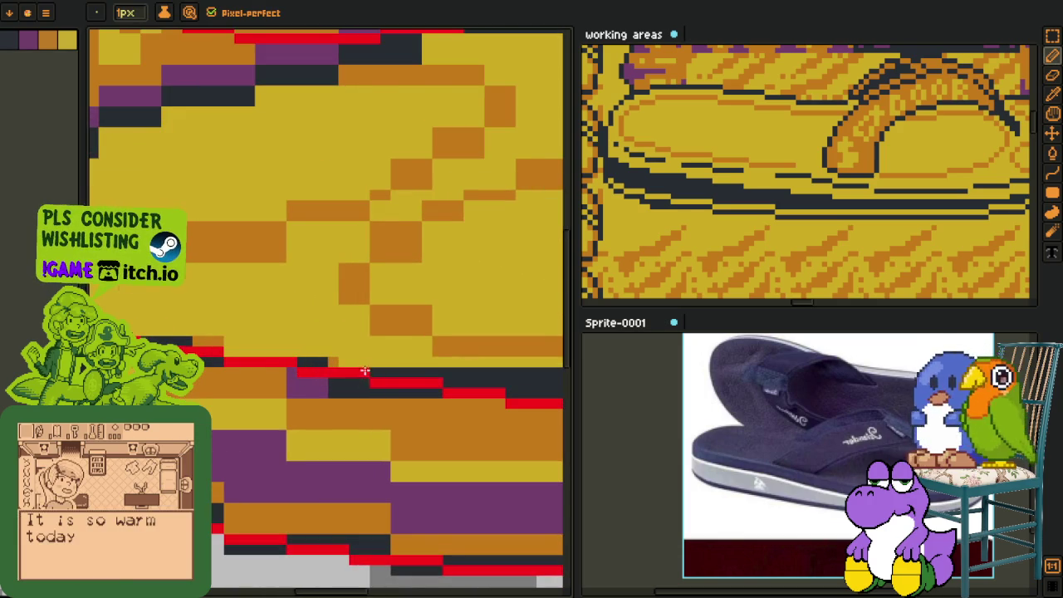
pyautogui.scroll(-5, 370, 384)
pyautogui.press('i')
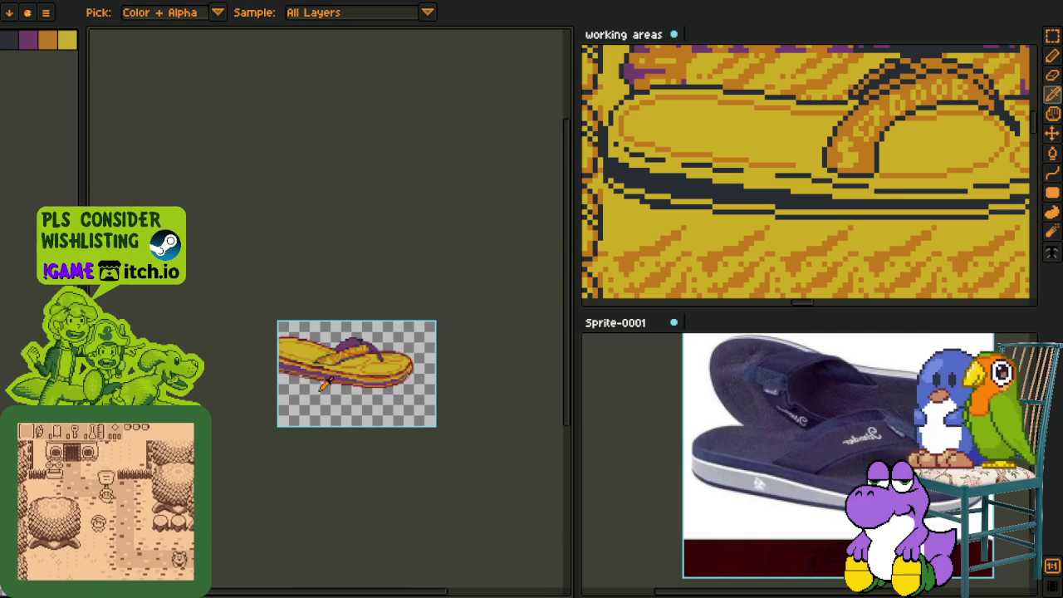
# Step: Show the layers list and hide the sandal art, leaving only the red guides visible
pyautogui.scroll(3, 341, 404)
pyautogui.press('Tab')
pyautogui.scroll(-2, 372, 214)
pyautogui.scroll(-3, 372, 214)
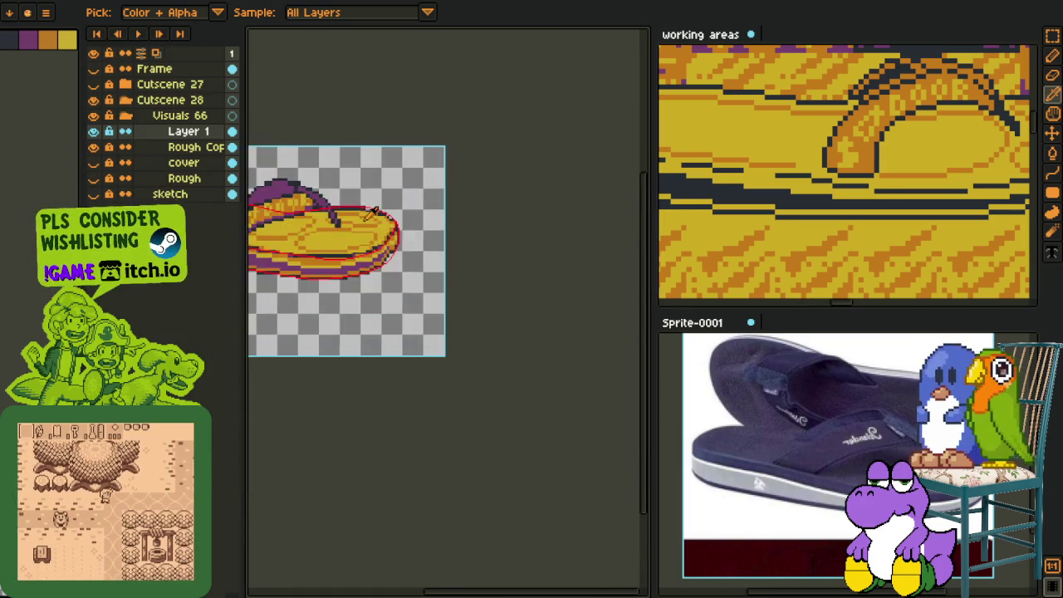
pyautogui.scroll(2, 373, 214)
pyautogui.scroll(1, 372, 214)
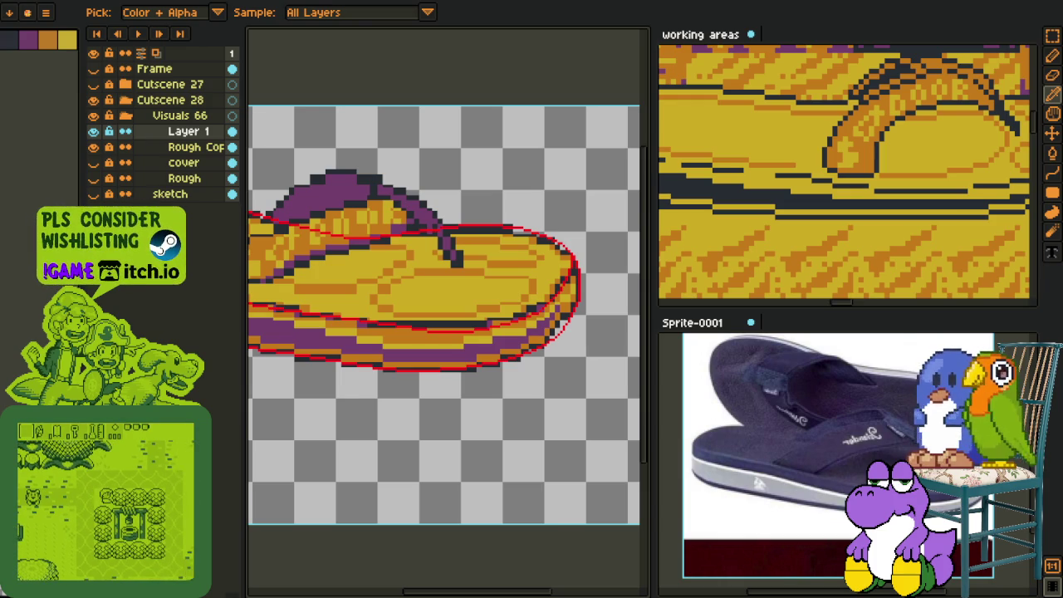
pyautogui.moveTo(335, 405); pyautogui.dragTo(402, 422)
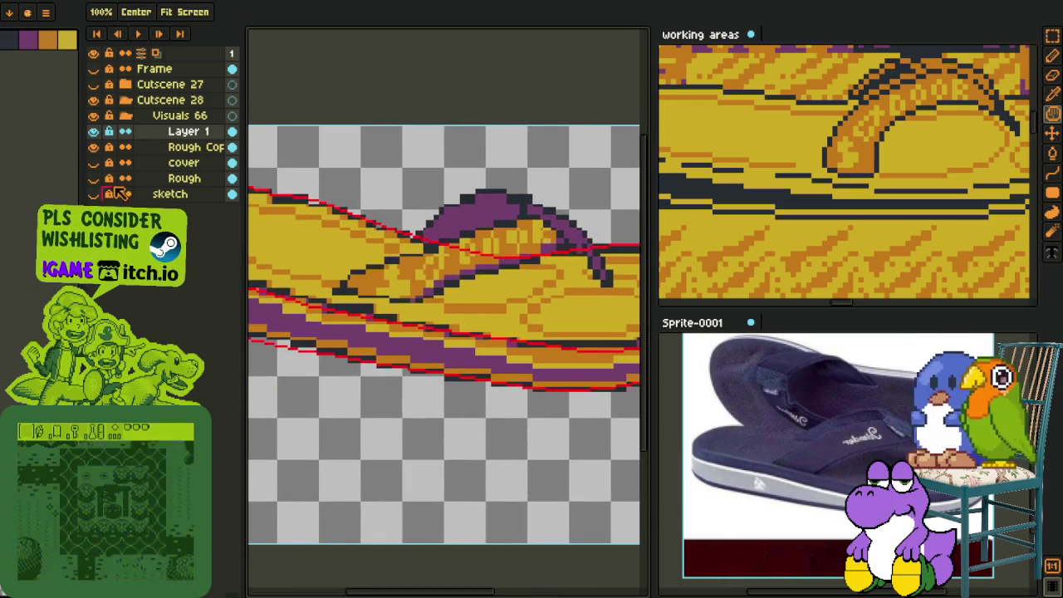
pyautogui.press('i')
pyautogui.scroll(2, 454, 324)
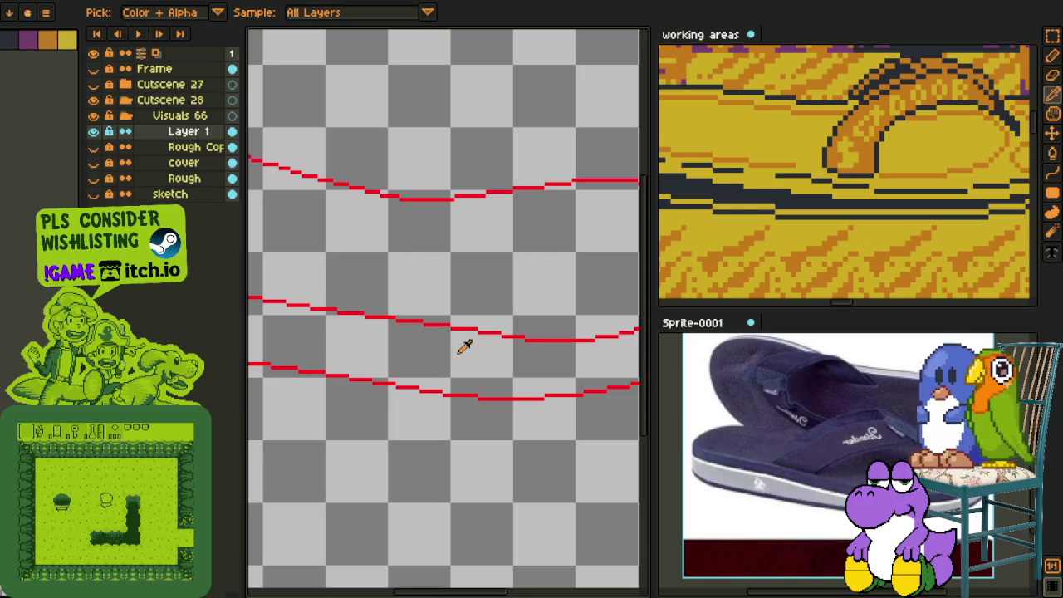
# Step: Marquee-select a wide stretch of the middle red guide line
pyautogui.press('m')
pyautogui.moveTo(322, 279); pyautogui.dragTo(472, 345)
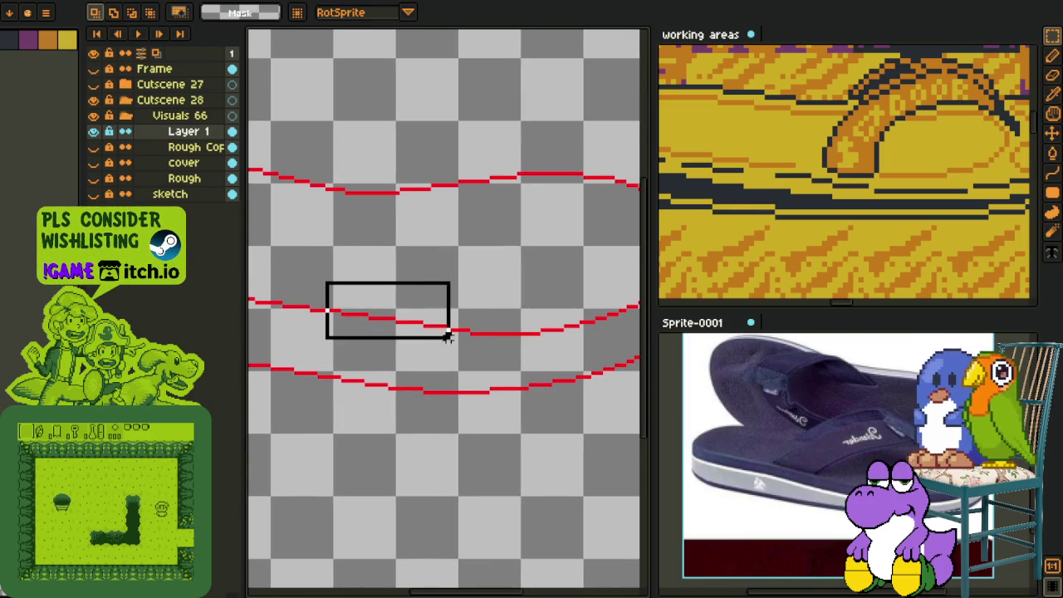
pyautogui.hotkey('ctrl', 'd')
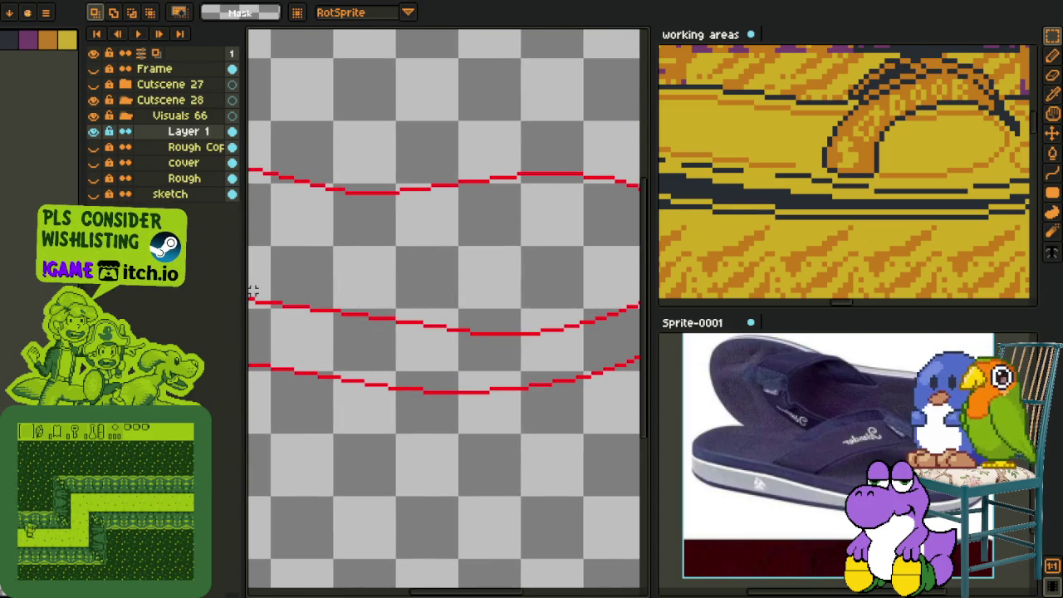
pyautogui.moveTo(268, 280); pyautogui.dragTo(468, 346)
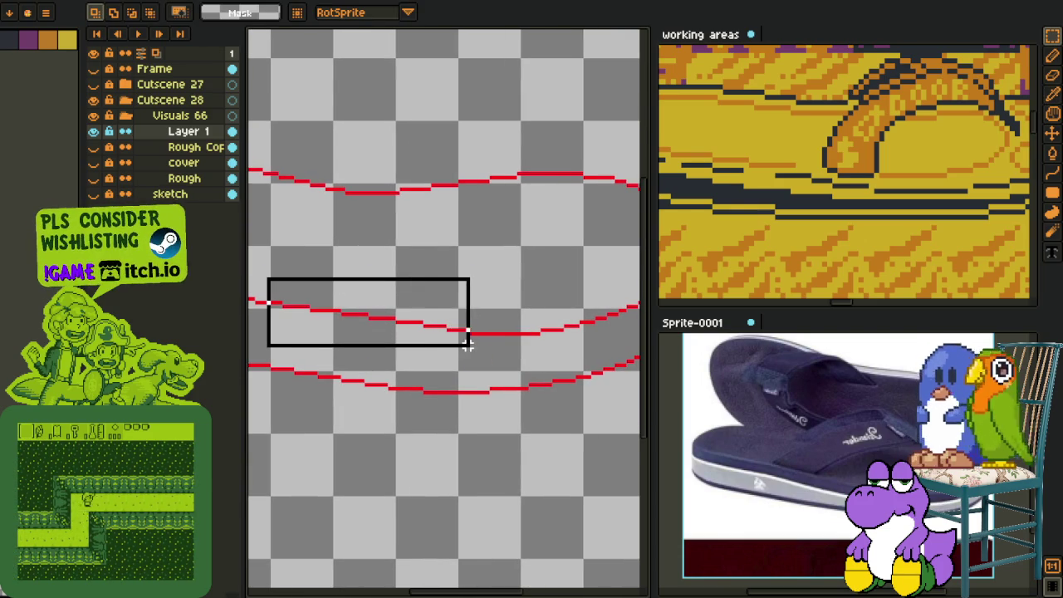
pyautogui.scroll(2, 442, 324)
pyautogui.scroll(1, 443, 324)
# Step: Nudge a stray red pixel down to smooth the curve, then show the painted sandal layer again
pyautogui.press('b')
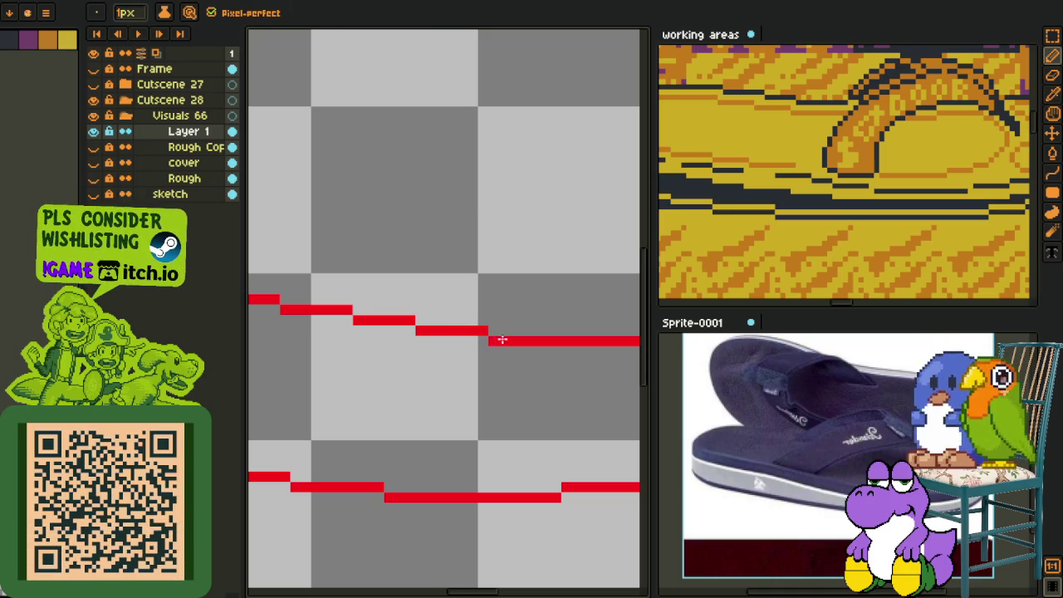
pyautogui.scroll(-3, 501, 339)
pyautogui.scroll(2, 430, 330)
pyautogui.moveTo(432, 332); pyautogui.dragTo(369, 333)
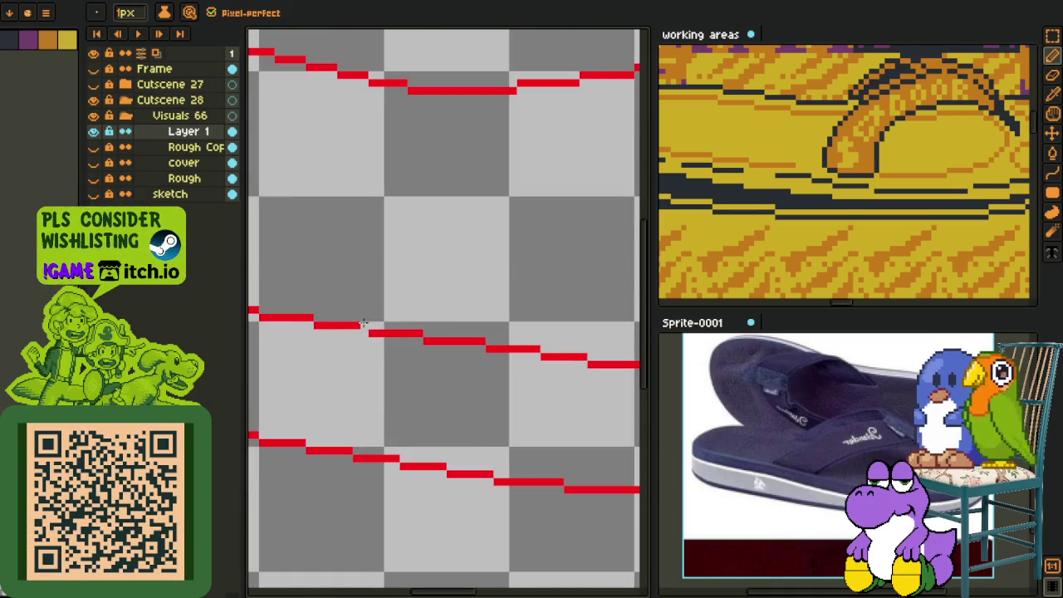
pyautogui.scroll(1, 366, 332)
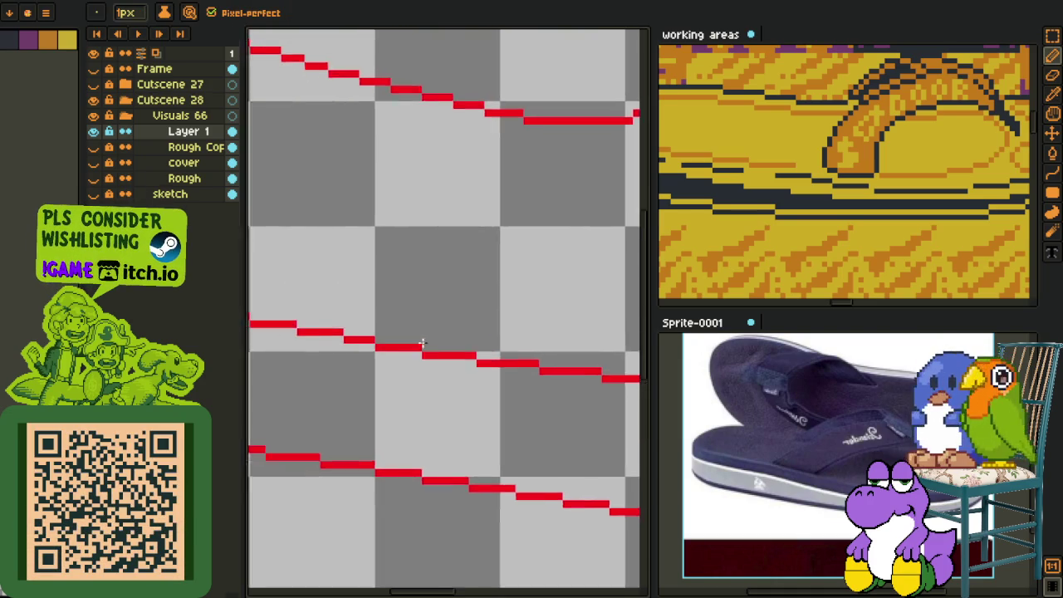
pyautogui.scroll(-1, 316, 338)
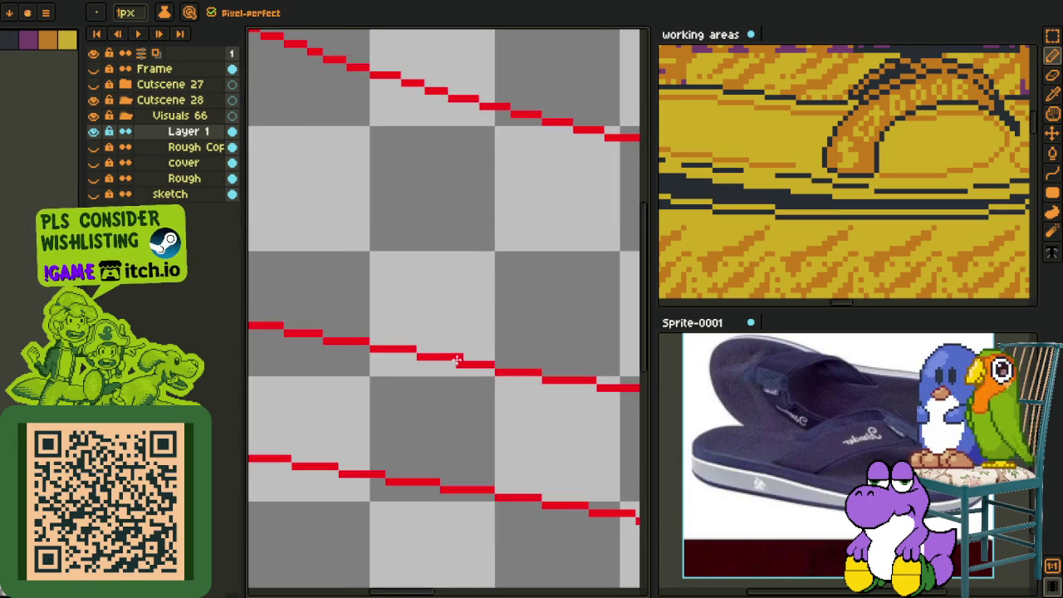
pyautogui.scroll(-1, 412, 352)
pyautogui.scroll(-2, 412, 351)
pyautogui.scroll(2, 430, 330)
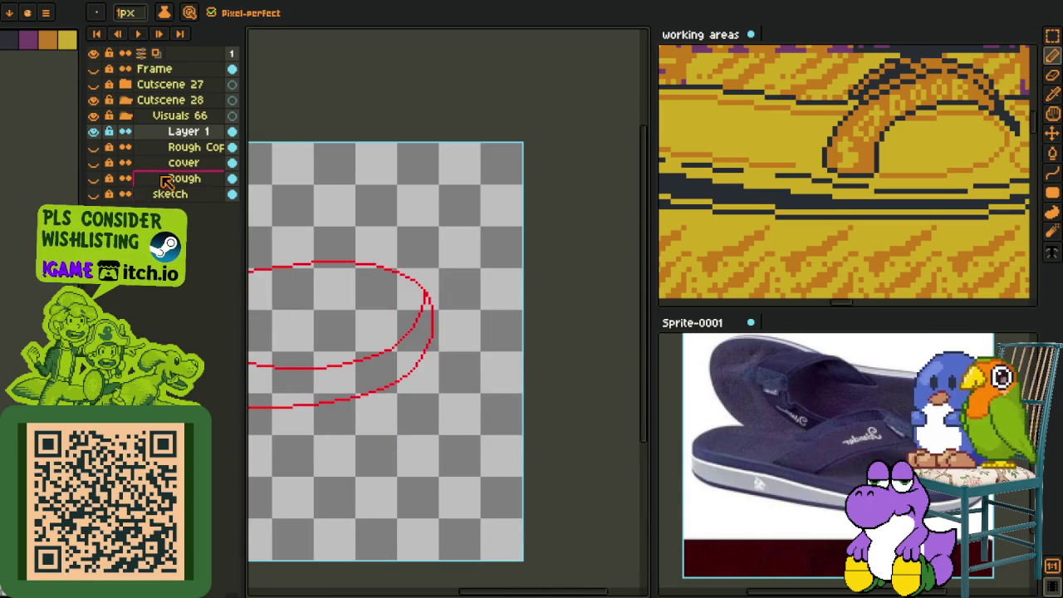
pyautogui.click(93, 147)
# Step: Bring the whole sandal into view and add a new empty Layer 2 above Layer 1
pyautogui.moveTo(335, 314); pyautogui.dragTo(449, 334)
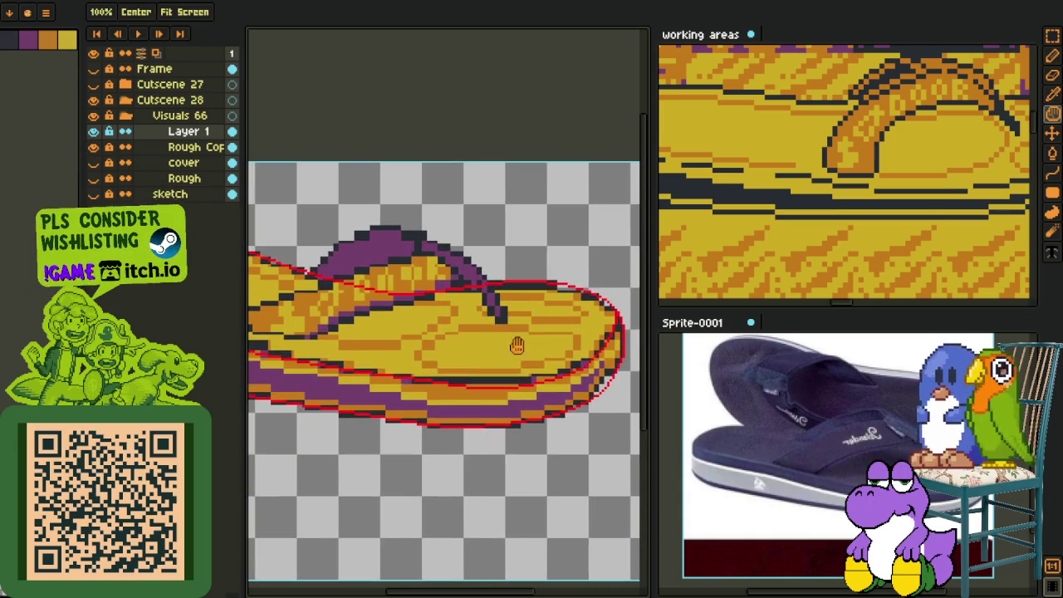
pyautogui.moveTo(325, 398); pyautogui.dragTo(365, 362)
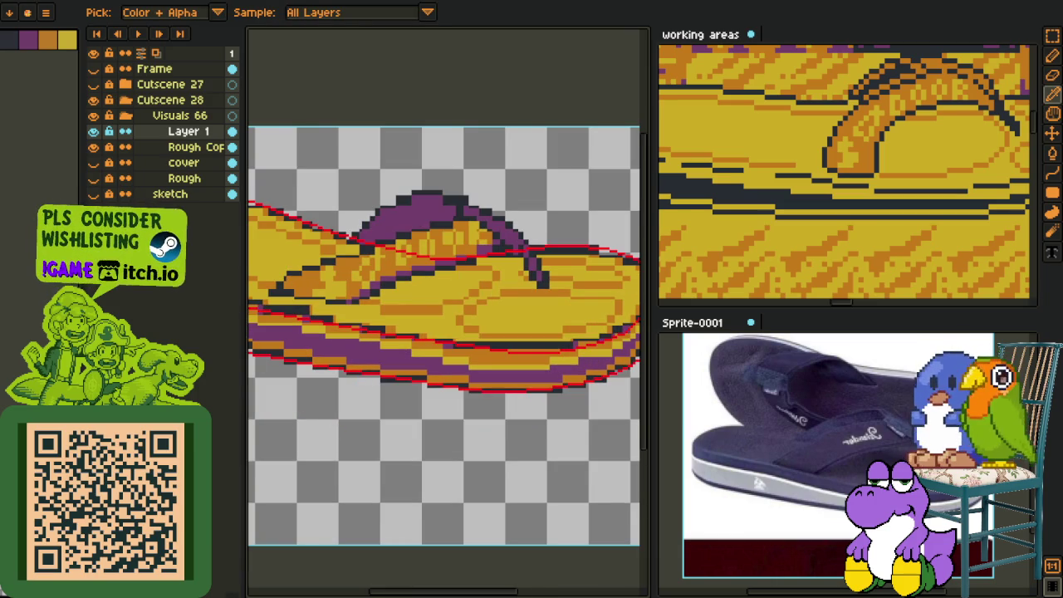
pyautogui.scroll(-1, 303, 419)
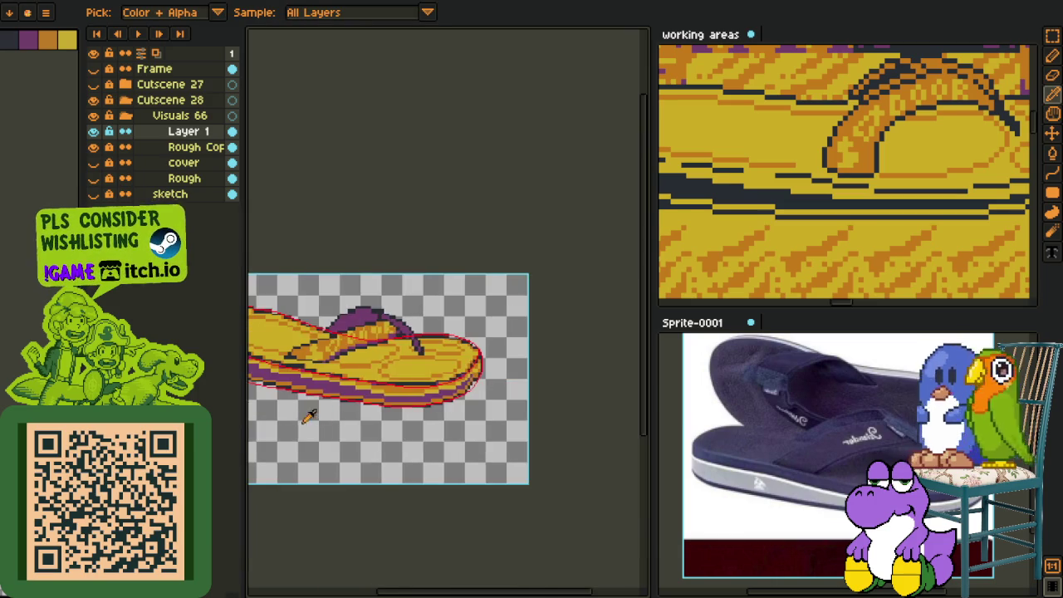
pyautogui.scroll(-1, 304, 409)
pyautogui.rightClick(196, 133)
pyautogui.moveTo(245, 157)
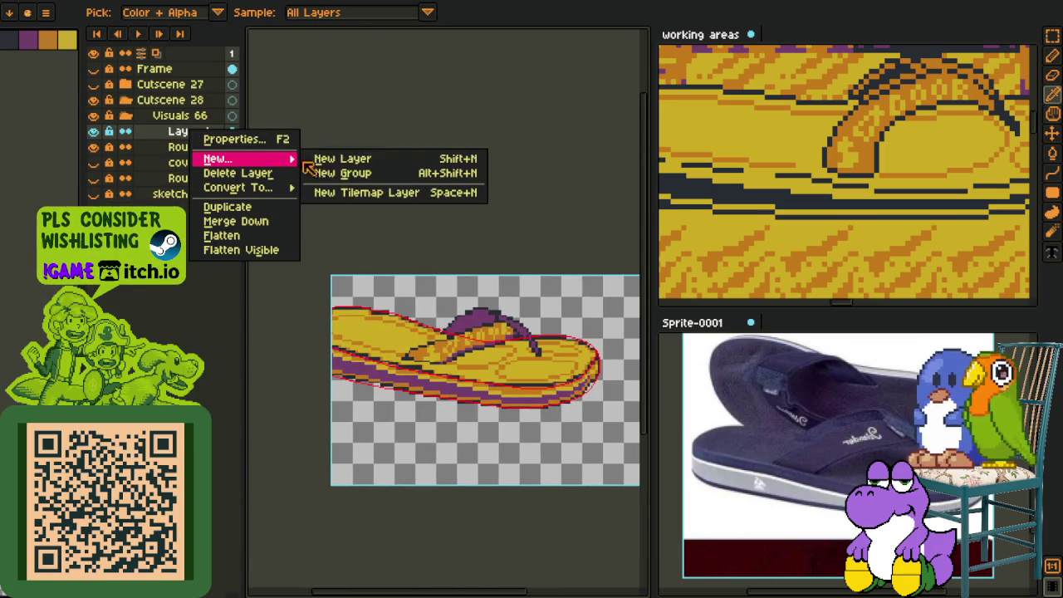
pyautogui.click(326, 160)
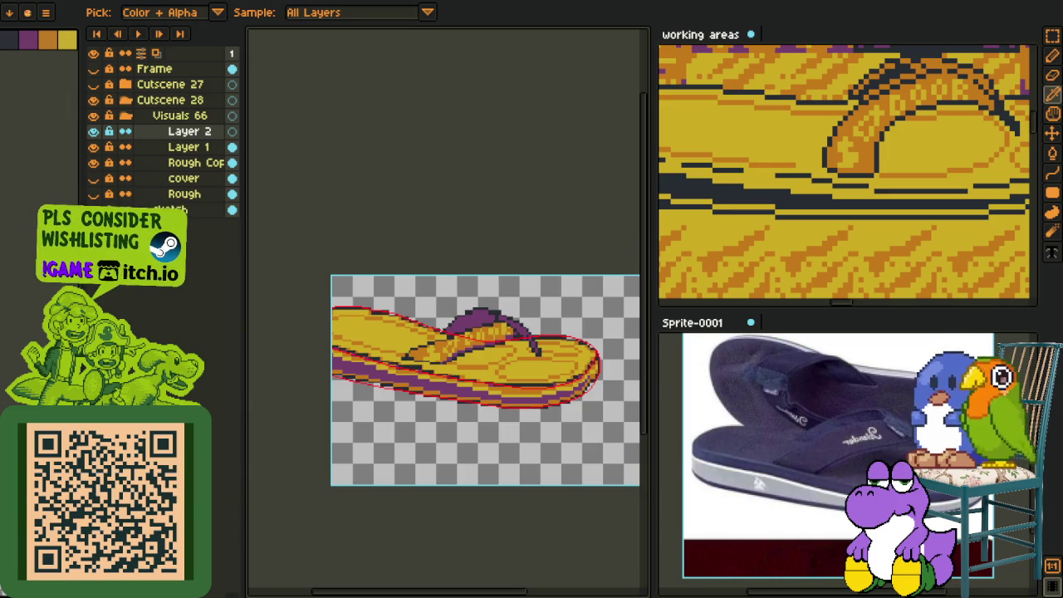
pyautogui.scroll(2, 339, 384)
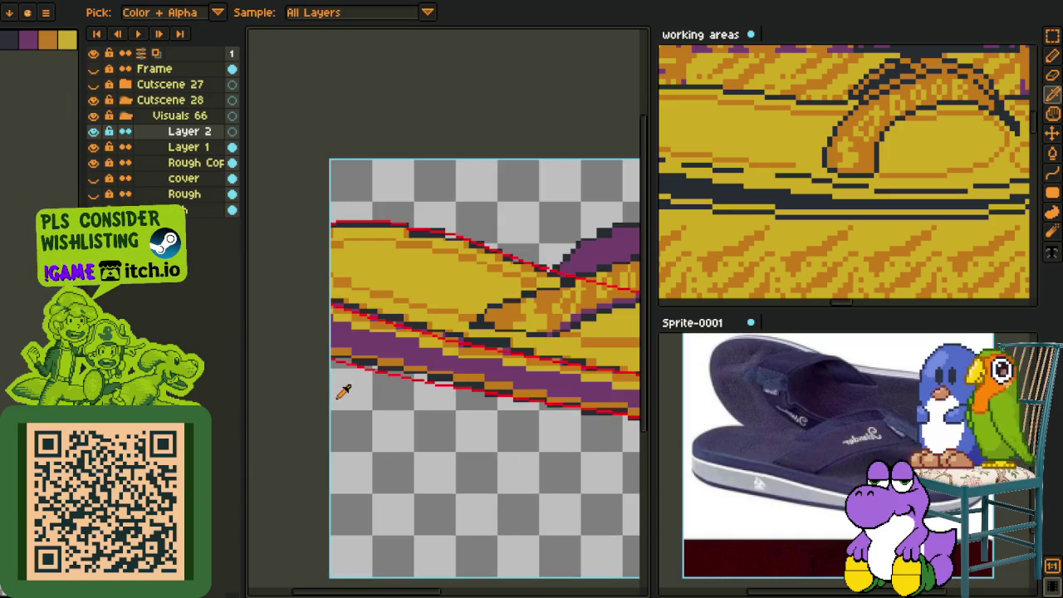
pyautogui.moveTo(342, 392); pyautogui.dragTo(272, 378)
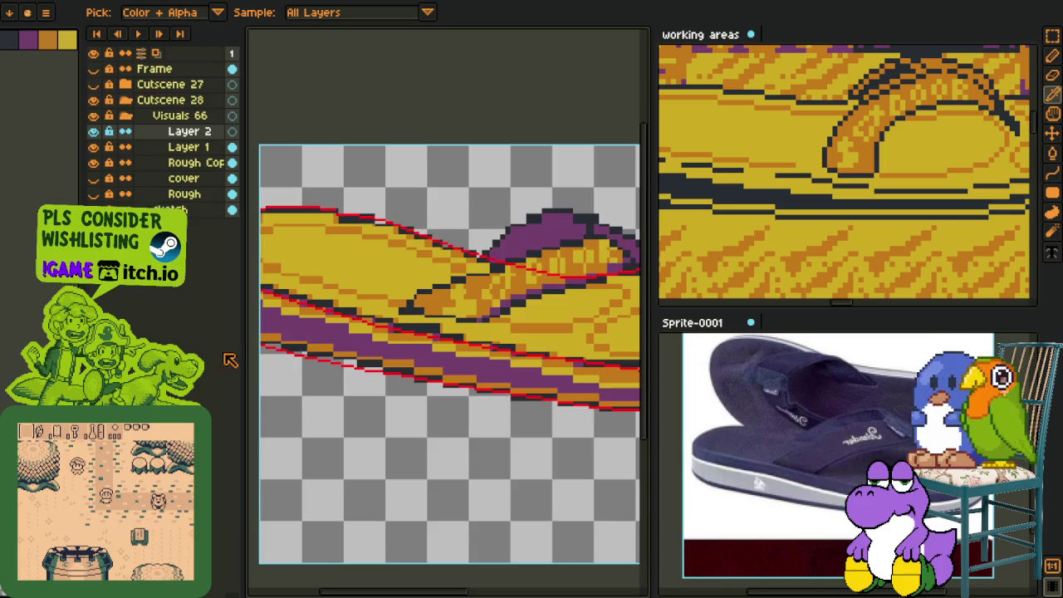
pyautogui.scroll(-3, 448, 353)
pyautogui.scroll(3, 449, 353)
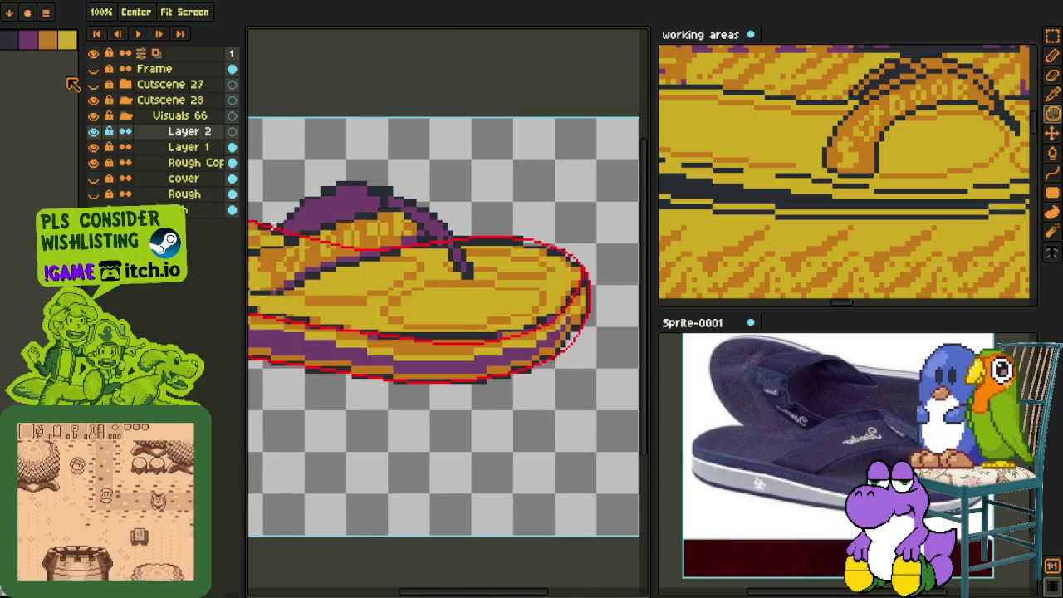
# Step: Draw a 1px black diagonal line along the sole's front edge, plus one pixel at its top
pyautogui.moveTo(517, 313); pyautogui.dragTo(486, 332)
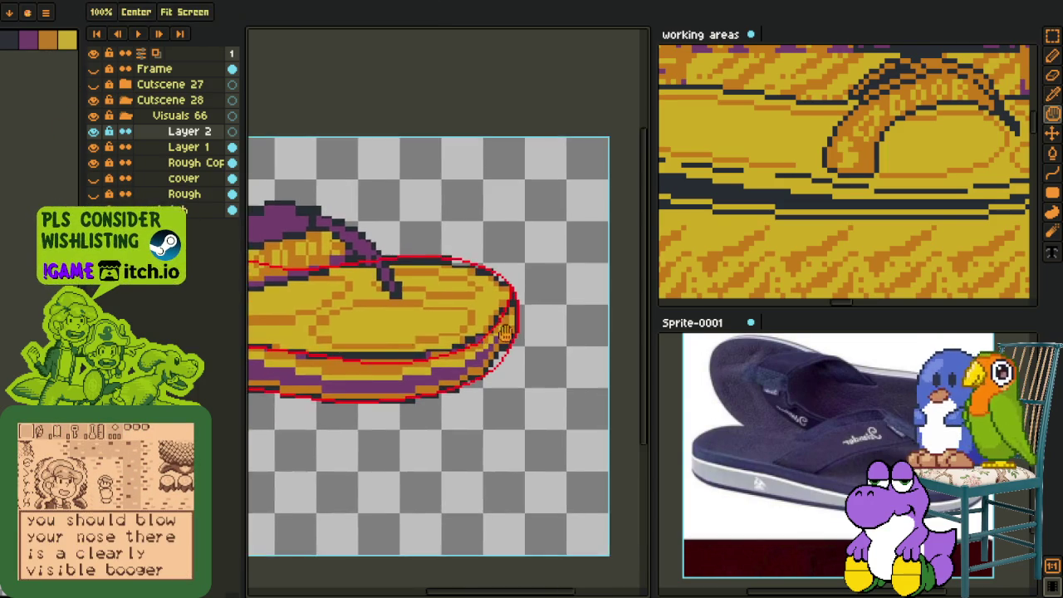
pyautogui.scroll(2, 486, 332)
pyautogui.scroll(1, 477, 340)
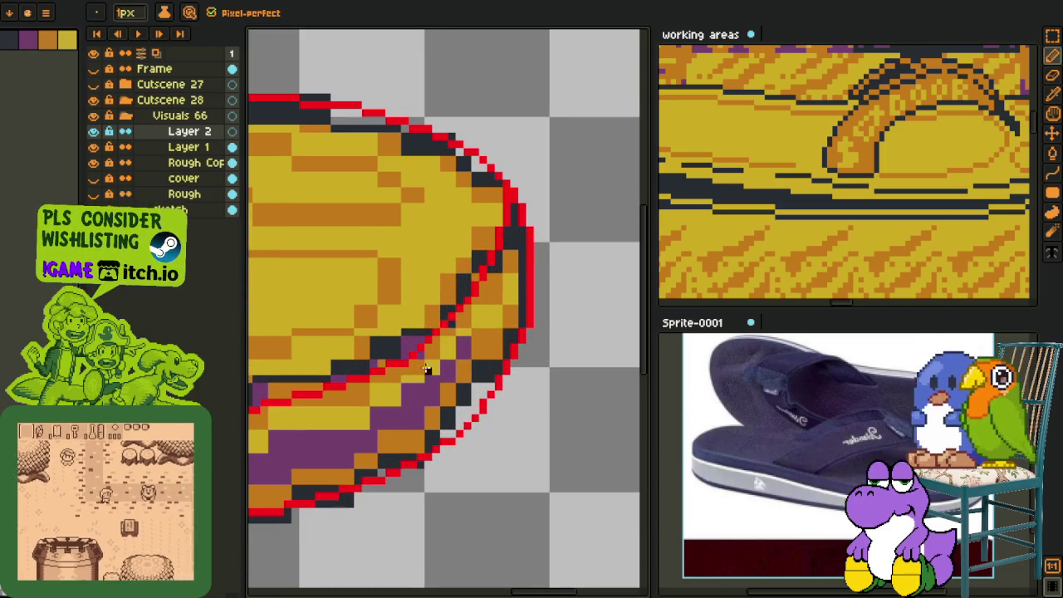
pyautogui.scroll(2, 502, 291)
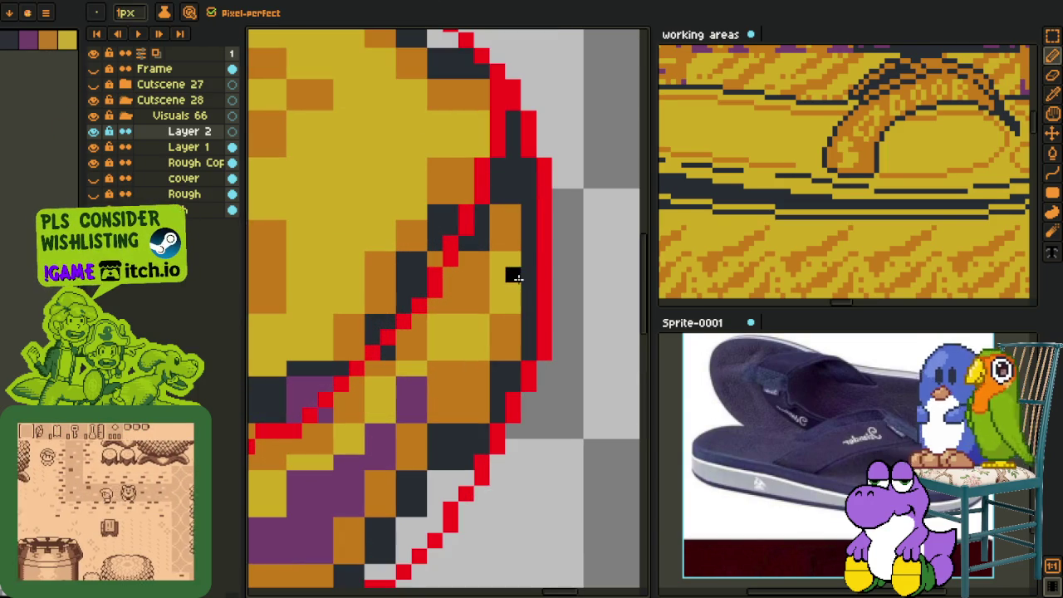
pyautogui.moveTo(529, 275); pyautogui.dragTo(371, 428)
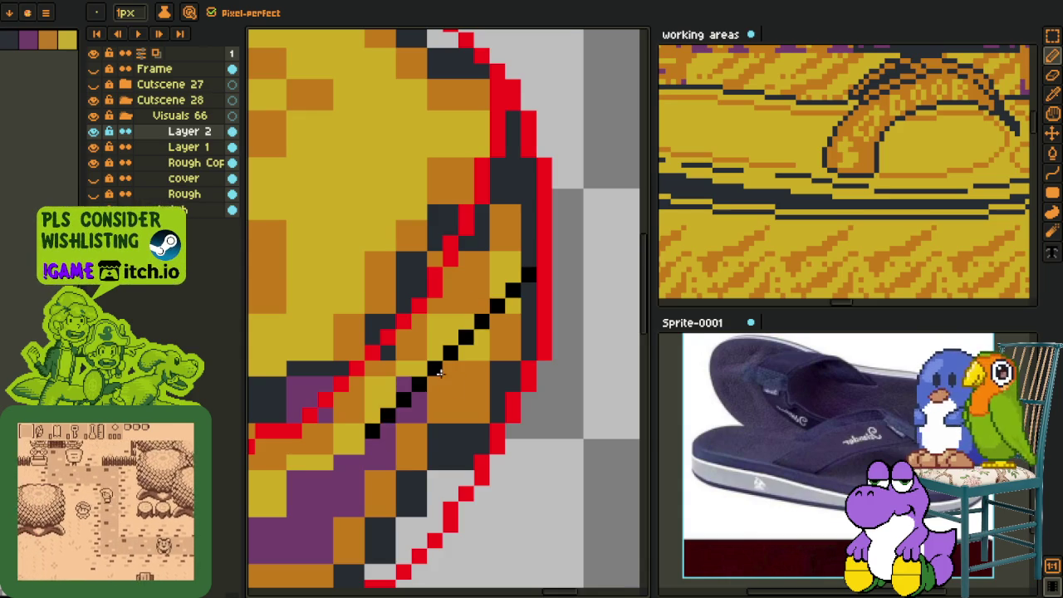
pyautogui.scroll(-2, 444, 374)
pyautogui.scroll(1, 438, 368)
pyautogui.scroll(2, 438, 357)
pyautogui.click(415, 320)
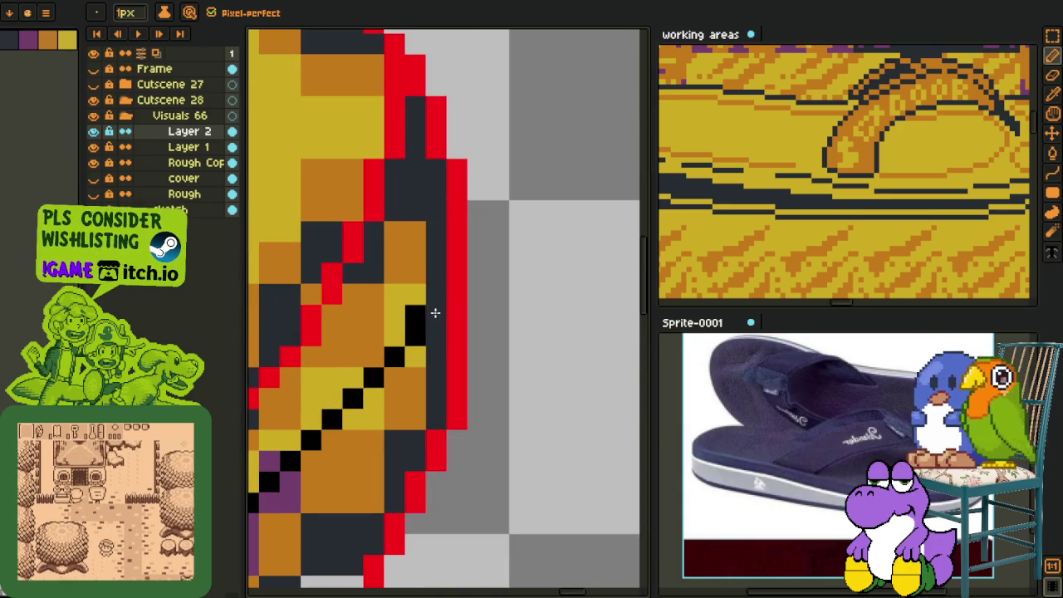
pyautogui.scroll(-3, 440, 291)
pyautogui.scroll(2, 498, 299)
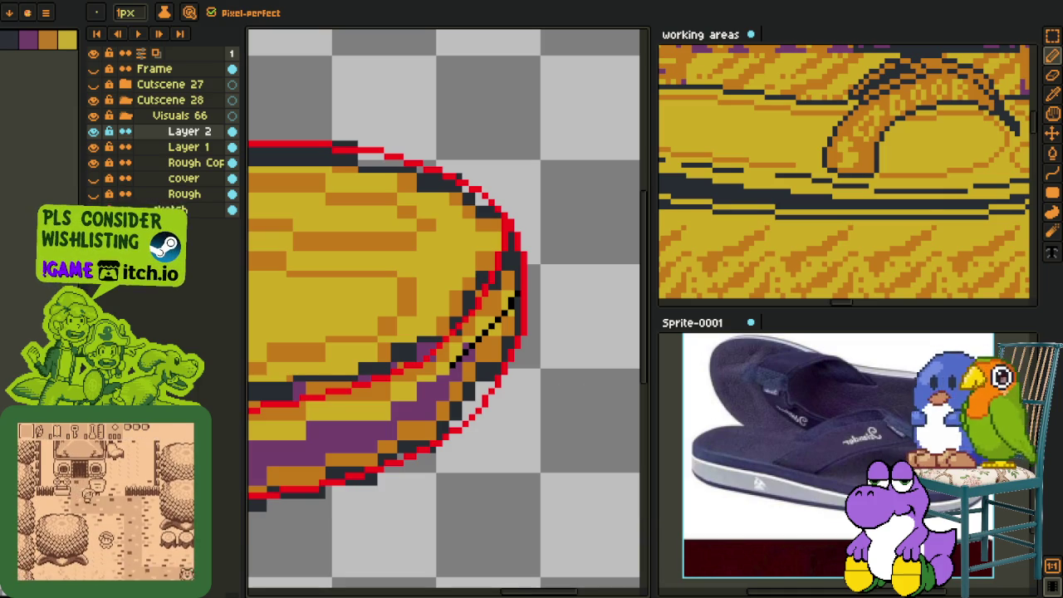
pyautogui.scroll(-2, 551, 399)
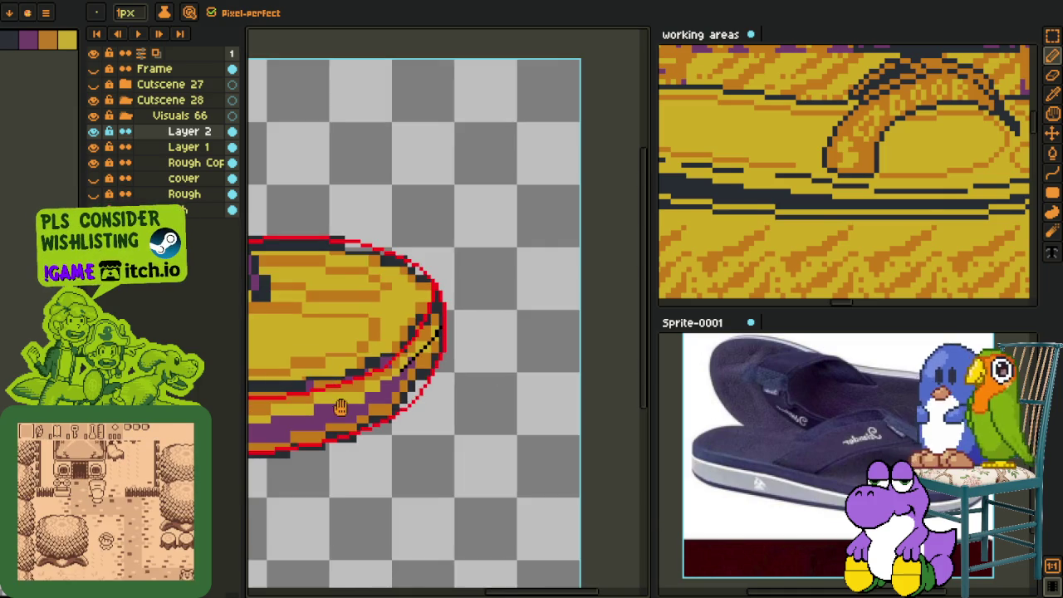
pyautogui.scroll(2, 551, 399)
pyautogui.scroll(-1, 551, 400)
pyautogui.scroll(-1, 487, 379)
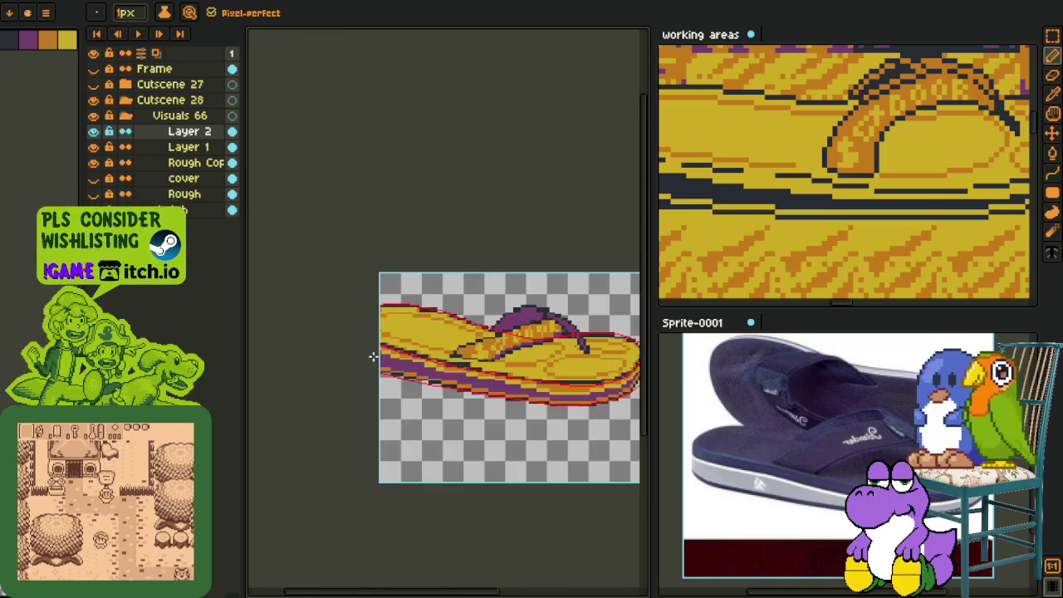
pyautogui.scroll(2, 392, 348)
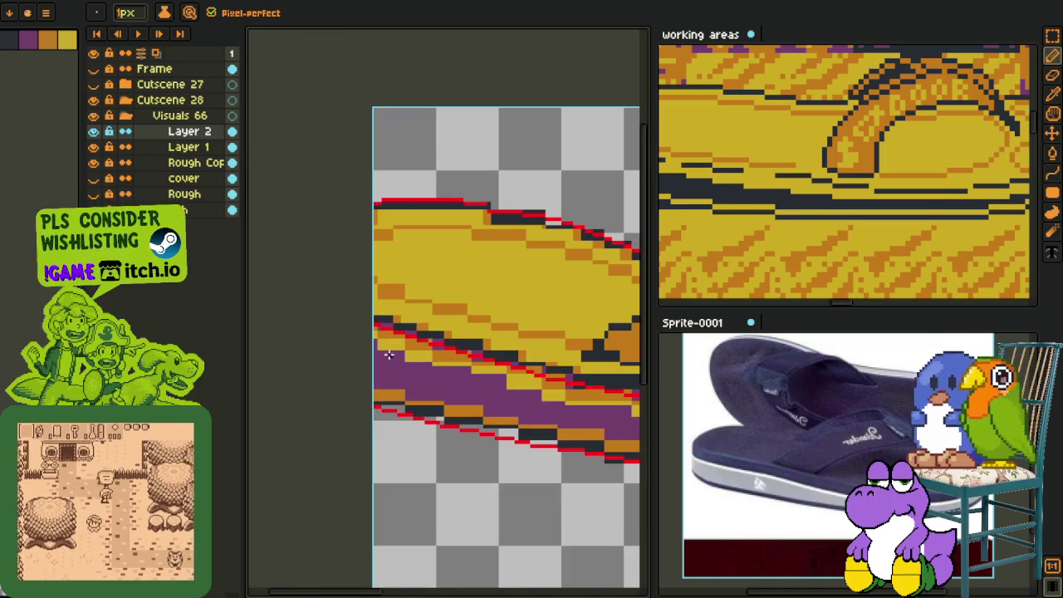
pyautogui.click(93, 131)
pyautogui.click(93, 131)
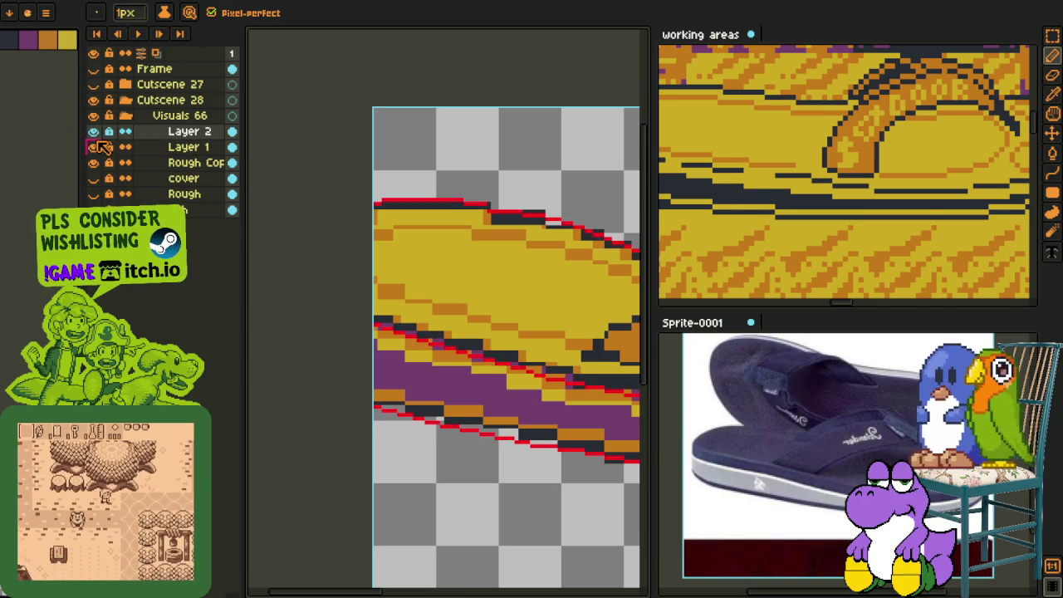
pyautogui.scroll(-3, 296, 217)
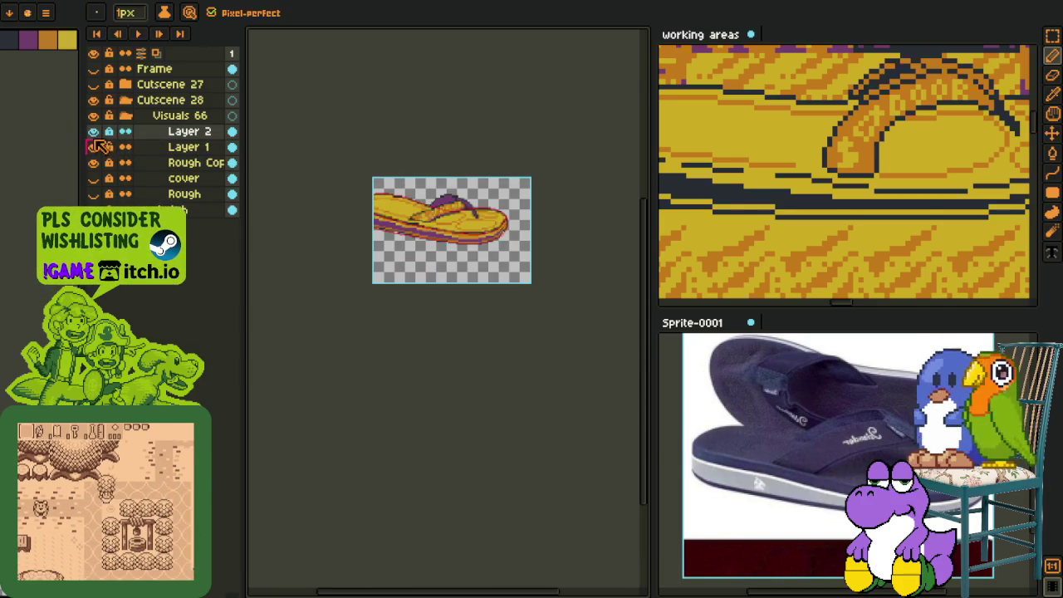
pyautogui.scroll(3, 503, 226)
pyautogui.click(93, 131)
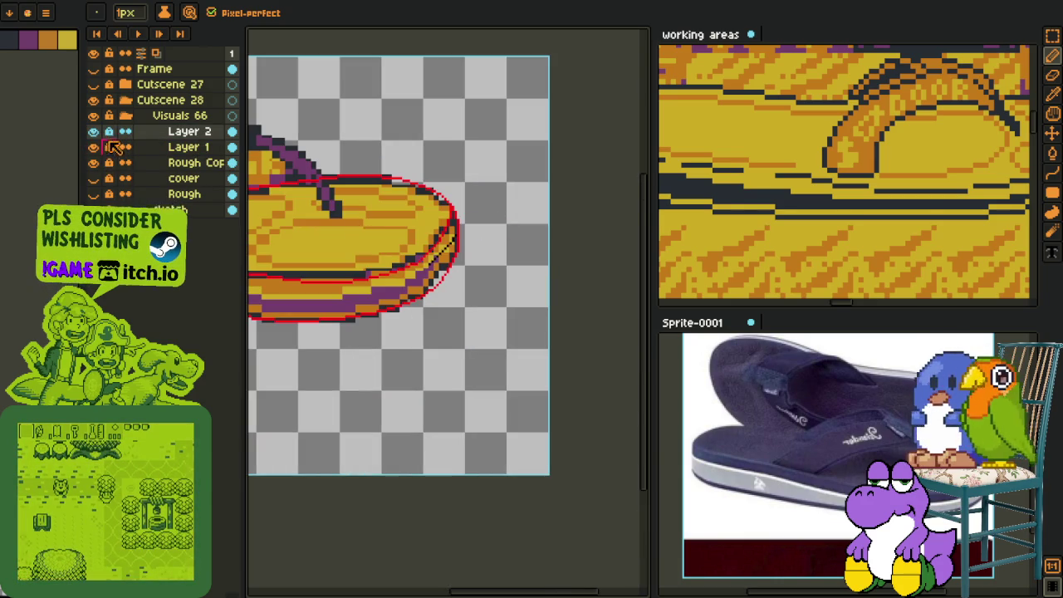
pyautogui.scroll(-1, 474, 264)
pyautogui.press('e')
# Step: Erase the stray black stroke inside the sole and return to the Pencil
pyautogui.moveTo(415, 240); pyautogui.dragTo(356, 306)
pyautogui.scroll(-1, 378, 357)
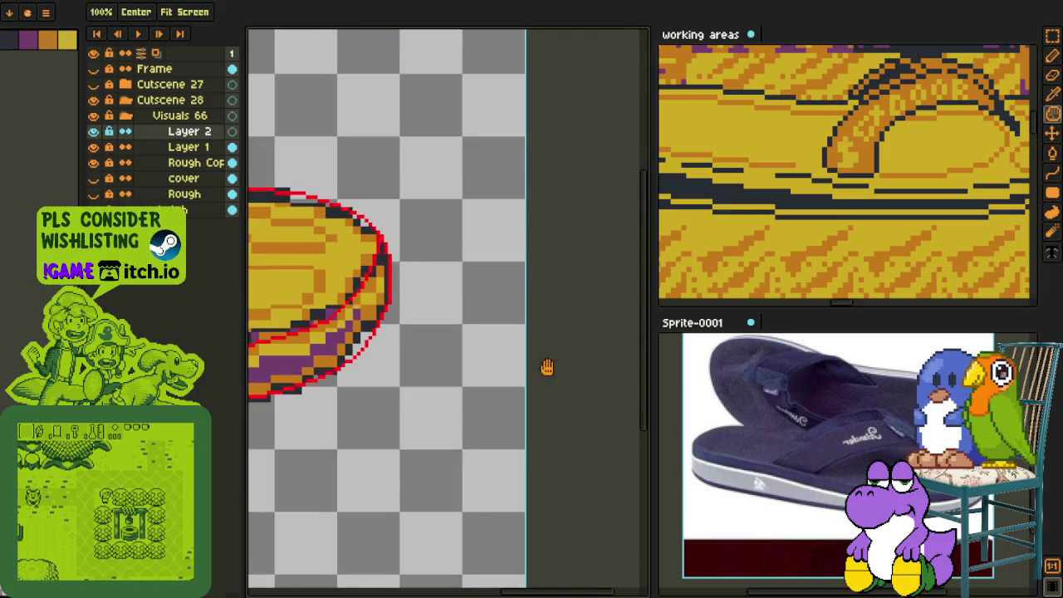
pyautogui.scroll(2, 481, 373)
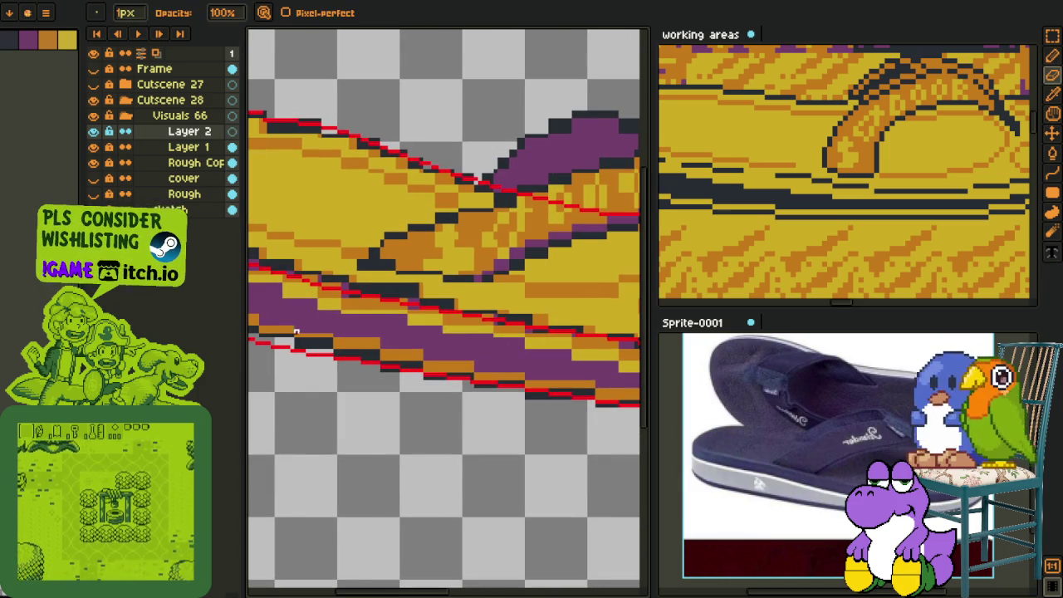
pyautogui.press('v')
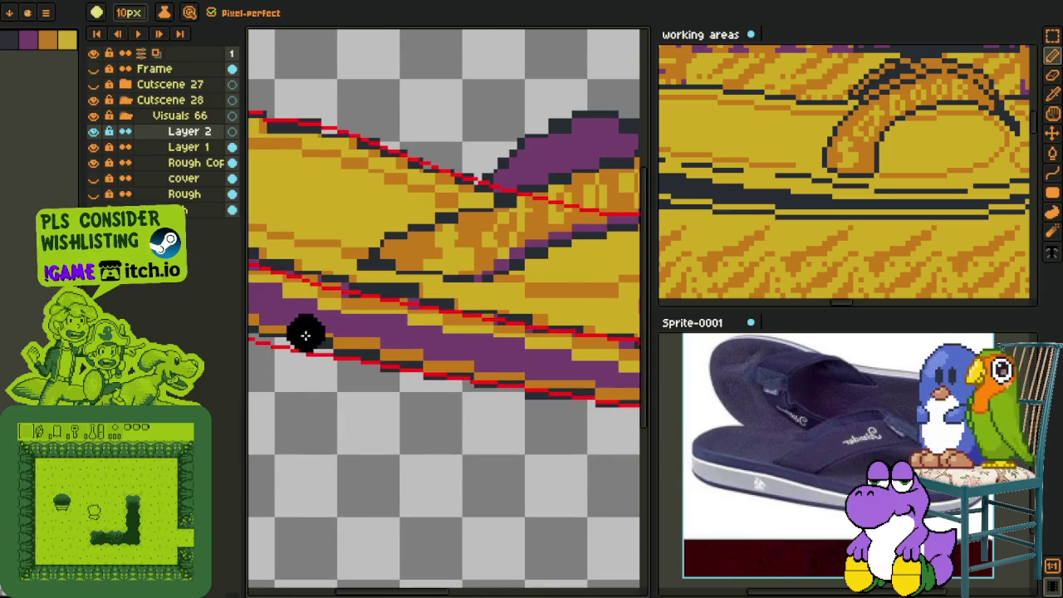
pyautogui.scroll(-3, 307, 333)
pyautogui.press('b')
pyautogui.scroll(3, 246, 309)
# Step: Paint a thick black band along the sole's lower edge over the purple strip
pyautogui.moveTo(246, 309); pyautogui.dragTo(355, 329)
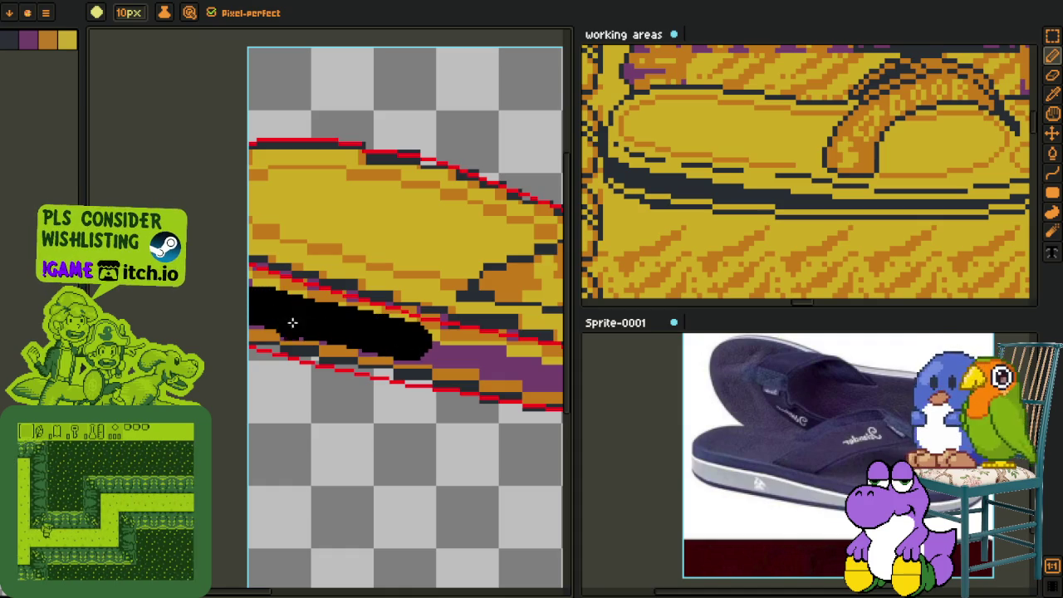
pyautogui.moveTo(268, 308); pyautogui.dragTo(441, 346)
pyautogui.moveTo(277, 323)
pyautogui.mouseDown()
pyautogui.moveTo(540, 373)
pyautogui.moveTo(418, 350)
pyautogui.mouseUp()
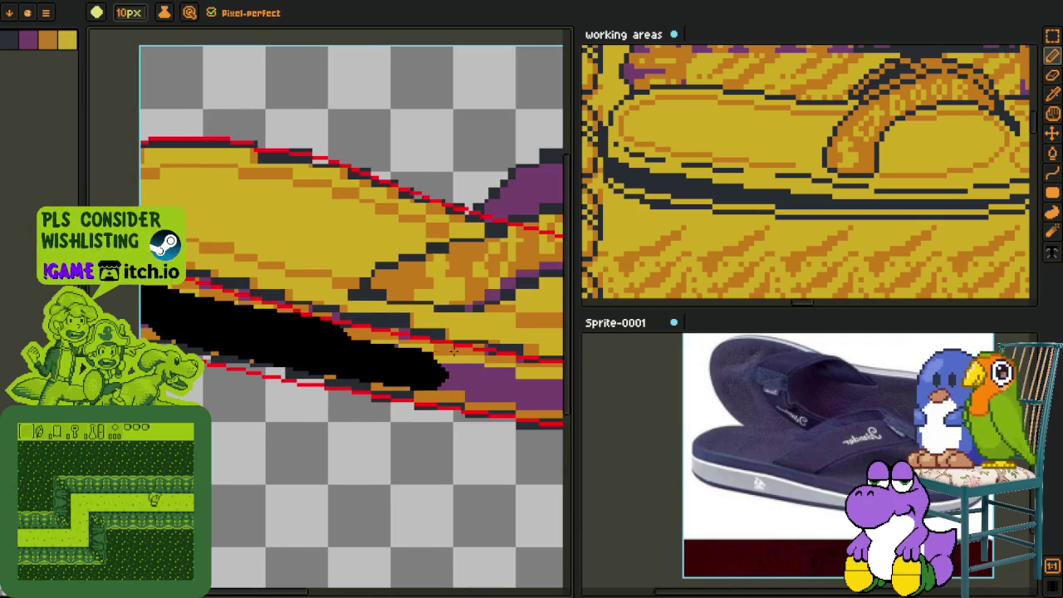
pyautogui.moveTo(332, 332); pyautogui.dragTo(145, 299)
pyautogui.moveTo(421, 368); pyautogui.dragTo(146, 317)
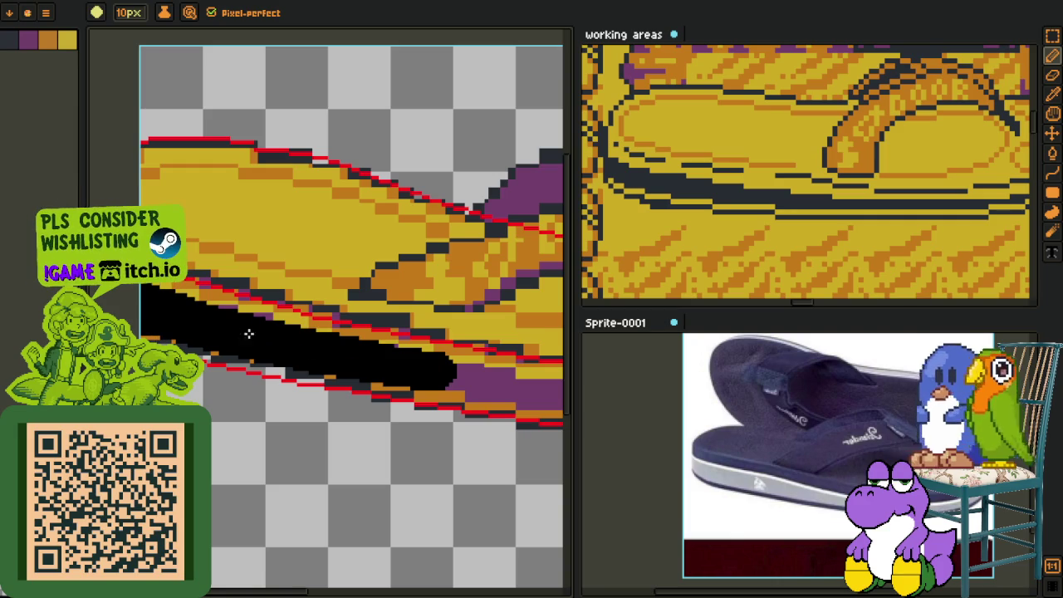
# Step: Paint the leftover coloured pixels on the band black, then pan toward the rounded toe
pyautogui.press('p')
pyautogui.moveTo(335, 360)
pyautogui.mouseDown()
pyautogui.moveTo(393, 349)
pyautogui.moveTo(166, 319)
pyautogui.mouseUp()
pyautogui.press('b')
pyautogui.press('p')
pyautogui.scroll(2, 401, 354)
pyautogui.press('b')
pyautogui.press('p')
pyautogui.press('b')
pyautogui.moveTo(429, 356); pyautogui.dragTo(199, 332)
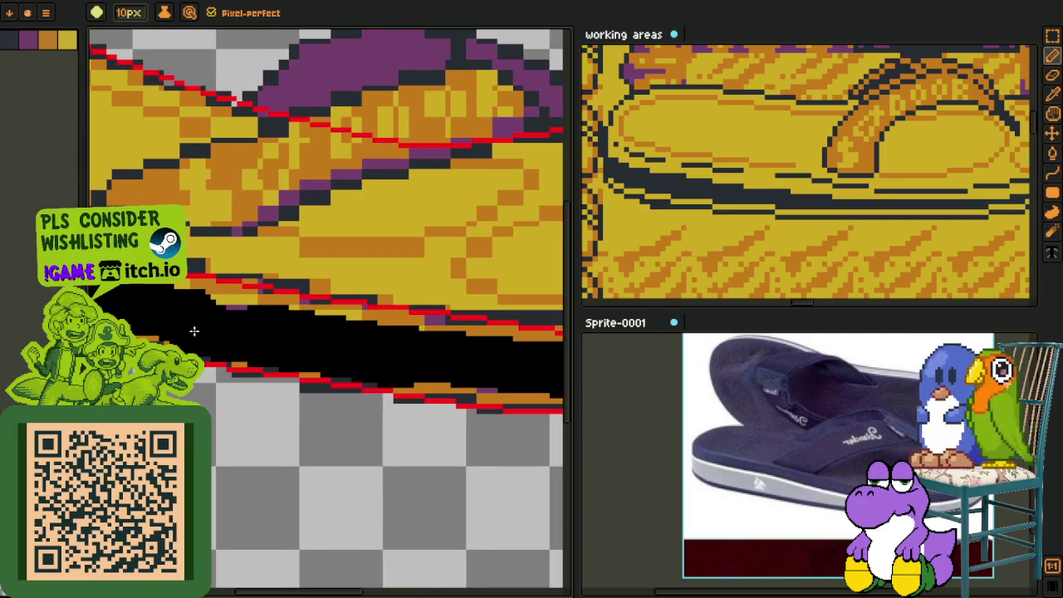
pyautogui.moveTo(280, 360)
pyautogui.mouseDown()
pyautogui.moveTo(280, 339)
pyautogui.moveTo(213, 316)
pyautogui.moveTo(168, 325)
pyautogui.moveTo(418, 360)
pyautogui.mouseUp()
pyautogui.press('h')
pyautogui.scroll(-2, 417, 361)
pyautogui.scroll(2, 409, 409)
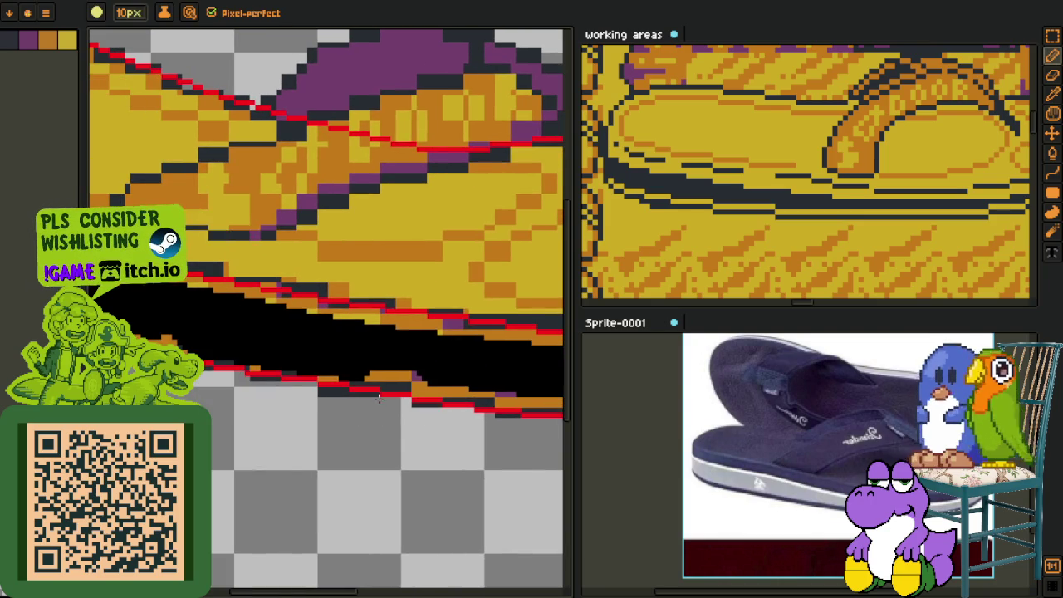
pyautogui.moveTo(410, 409); pyautogui.dragTo(336, 361)
pyautogui.scroll(1, 336, 361)
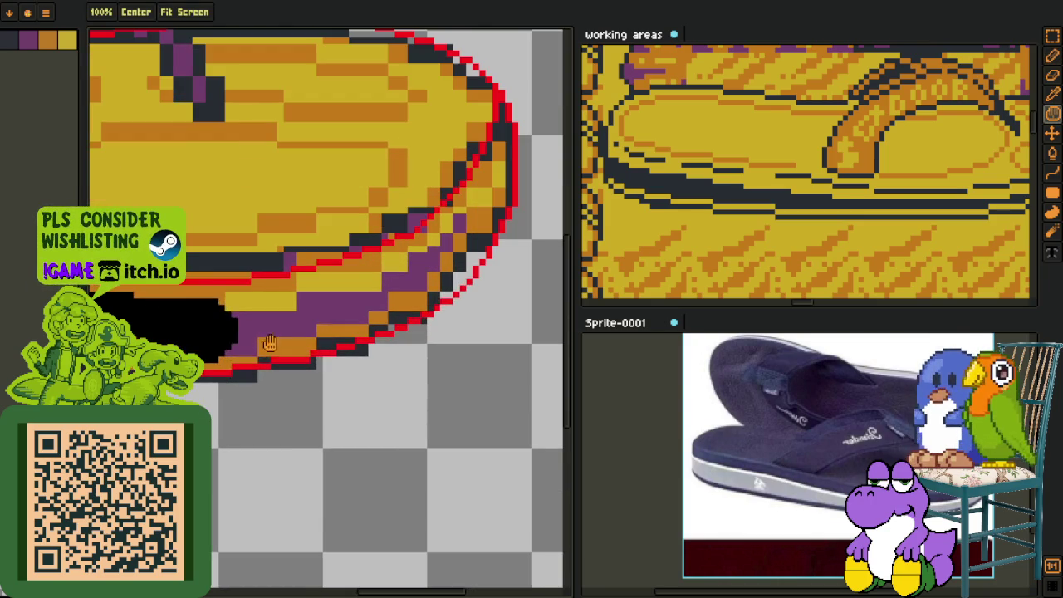
# Step: Extend the black band around the toe end and erase stray pixels along it
pyautogui.press('b')
pyautogui.moveTo(223, 330)
pyautogui.mouseDown()
pyautogui.moveTo(382, 299)
pyautogui.moveTo(482, 218)
pyautogui.moveTo(521, 137)
pyautogui.moveTo(540, 142)
pyautogui.mouseUp()
pyautogui.press('o')
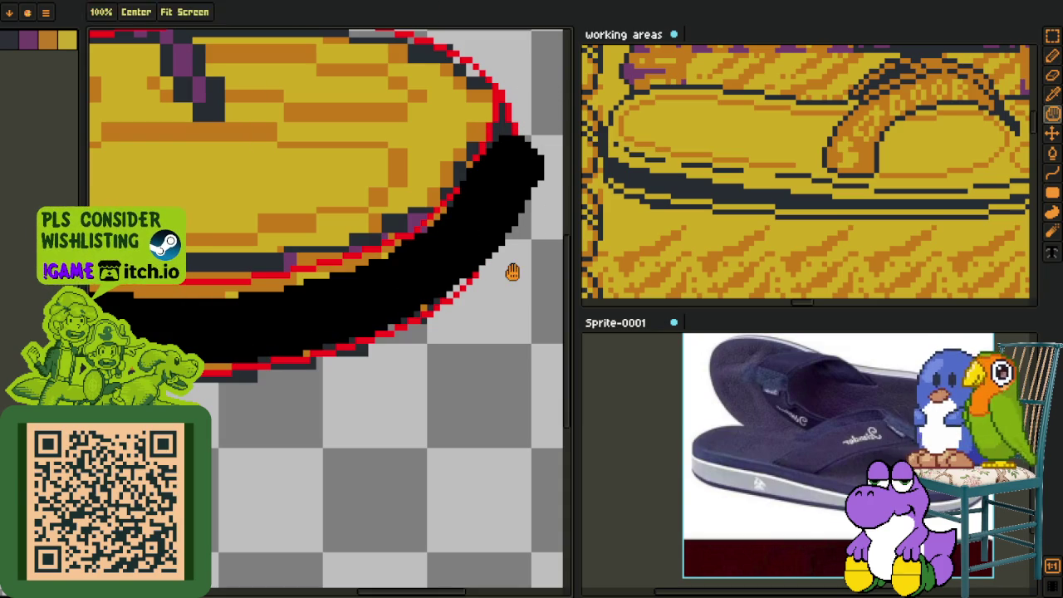
pyautogui.moveTo(513, 273); pyautogui.dragTo(415, 294)
pyautogui.scroll(1, 440, 208)
pyautogui.press('e')
pyautogui.keyDown('ctrl'); pyautogui.scroll(2, 424, 177); pyautogui.keyUp('ctrl')
pyautogui.keyDown('ctrl'); pyautogui.scroll(2, 424, 182); pyautogui.keyUp('ctrl')
pyautogui.keyDown('ctrl'); pyautogui.scroll(2, 424, 191); pyautogui.keyUp('ctrl')
pyautogui.keyDown('ctrl'); pyautogui.scroll(2, 425, 200); pyautogui.keyUp('ctrl')
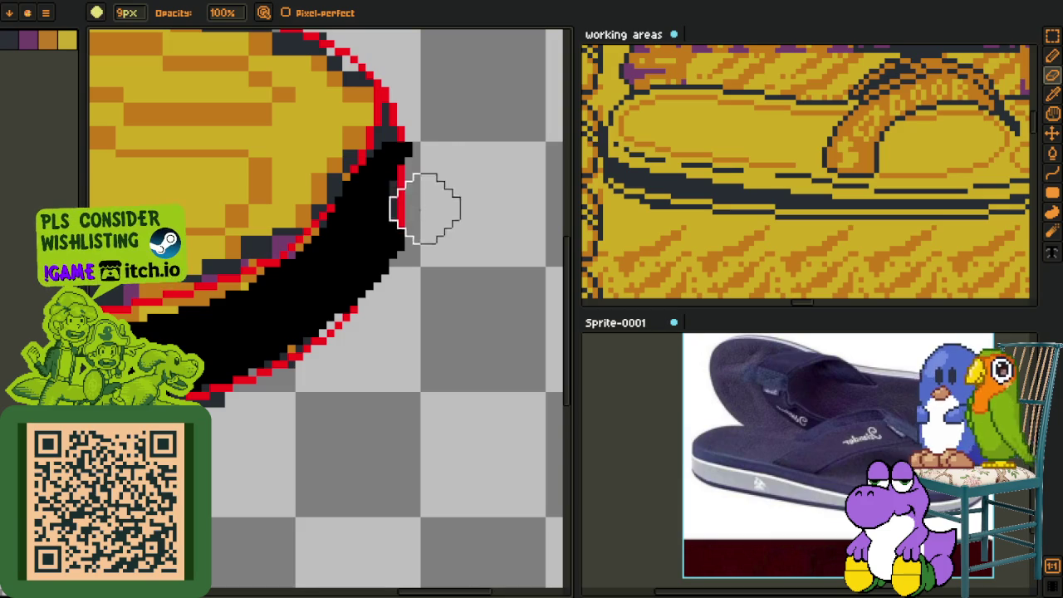
pyautogui.moveTo(255, 373); pyautogui.dragTo(430, 349)
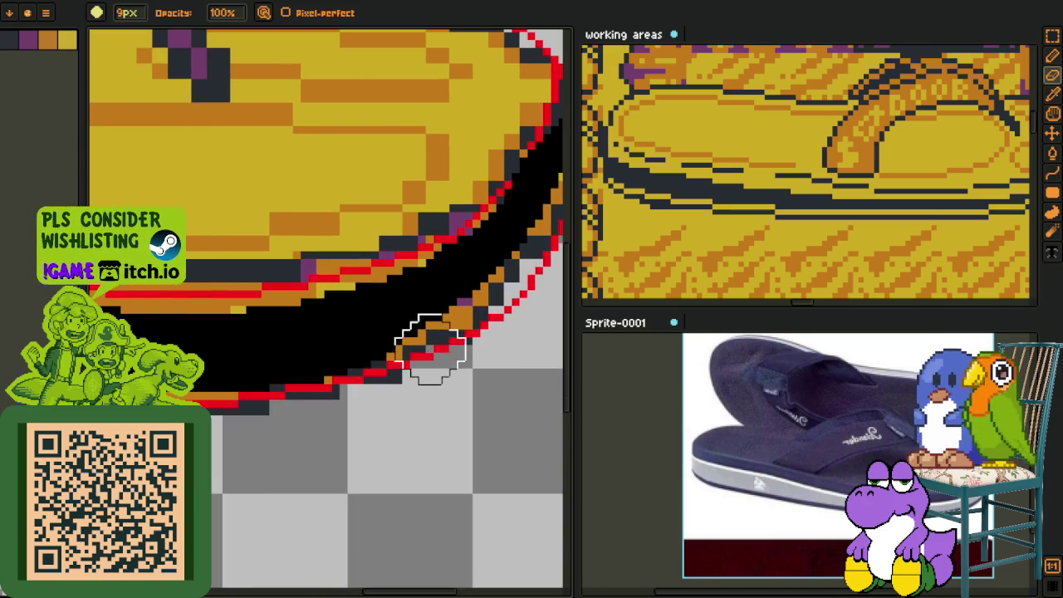
pyautogui.scroll(1, 357, 399)
pyautogui.scroll(1, 357, 465)
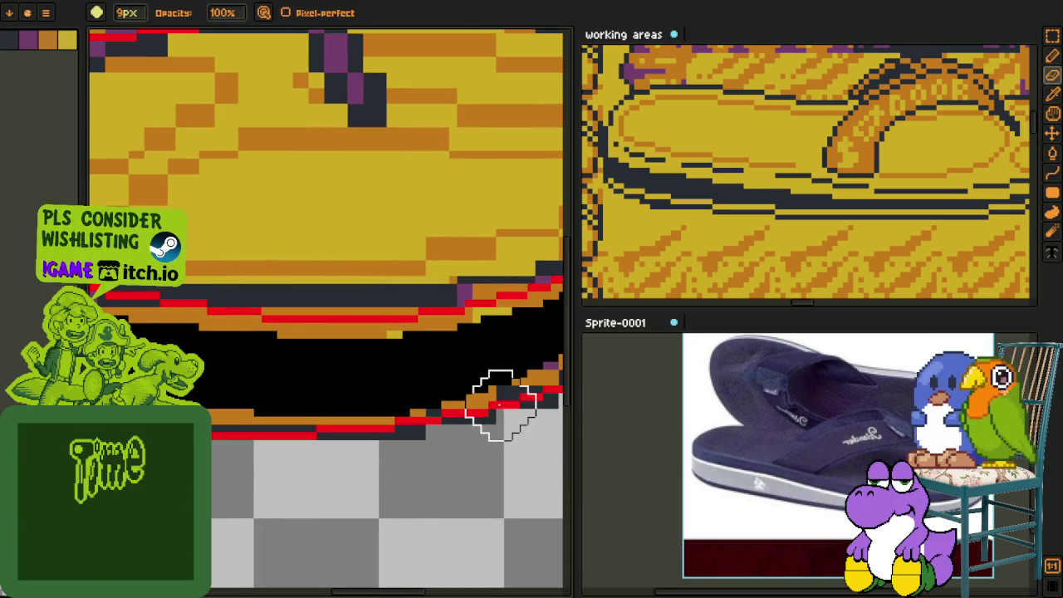
# Step: Try painting black over the orange strip below the band, then undo it
pyautogui.press('h')
pyautogui.moveTo(336, 404)
pyautogui.mouseDown()
pyautogui.moveTo(419, 454)
pyautogui.moveTo(349, 410)
pyautogui.moveTo(178, 386)
pyautogui.moveTo(429, 432)
pyautogui.moveTo(245, 396)
pyautogui.moveTo(268, 402)
pyautogui.mouseUp()
pyautogui.press('b')
pyautogui.keyDown('alt'); pyautogui.click(365, 387); pyautogui.keyUp('alt')
pyautogui.hotkey('ctrl', 'z')
pyautogui.press('h')
pyautogui.press('b')
pyautogui.press('h')
pyautogui.scroll(-2, 332, 411)
pyautogui.press('b')
pyautogui.scroll(-2, 308, 456)
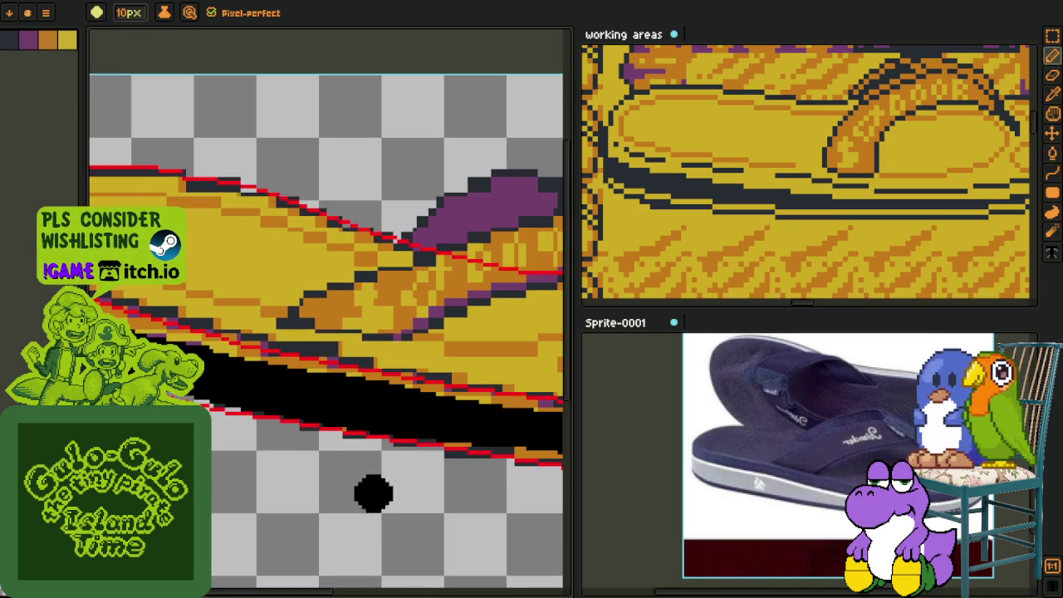
# Step: Pick a colour from the artwork, touch up the strip above the red guide, and zoom out
pyautogui.press('i')
pyautogui.scroll(2, 472, 477)
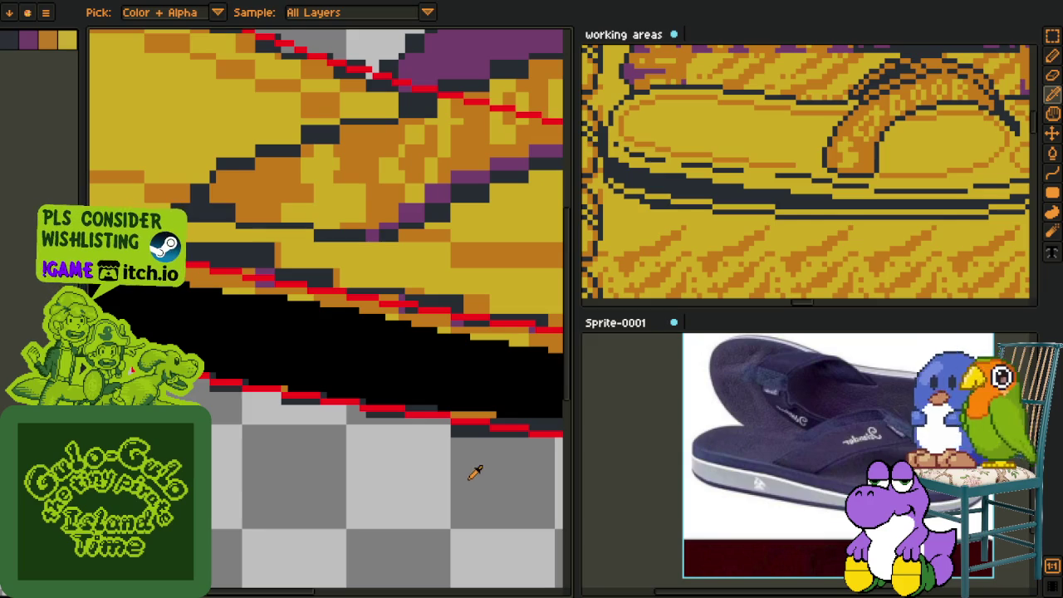
pyautogui.press('b')
pyautogui.scroll(-1, 474, 474)
pyautogui.scroll(2, 308, 463)
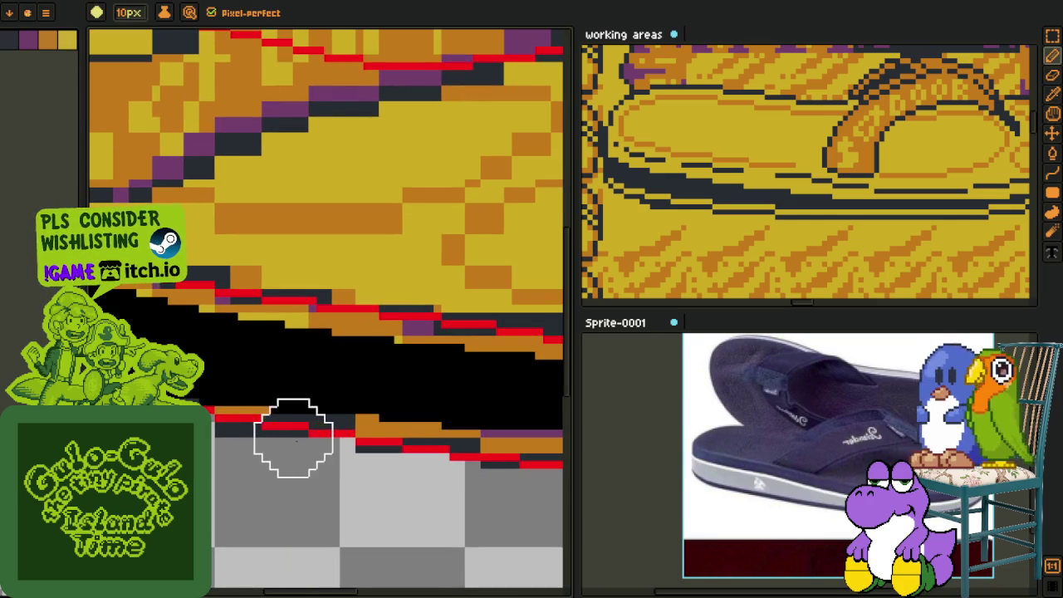
pyautogui.scroll(-1, 349, 474)
pyautogui.scroll(1, 487, 531)
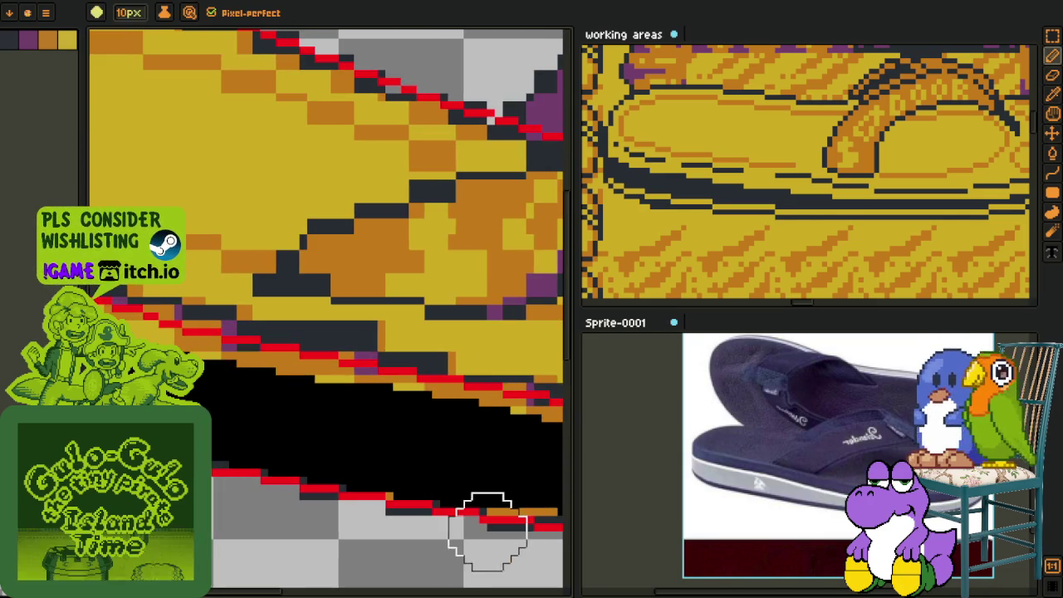
pyautogui.moveTo(477, 541); pyautogui.dragTo(207, 483)
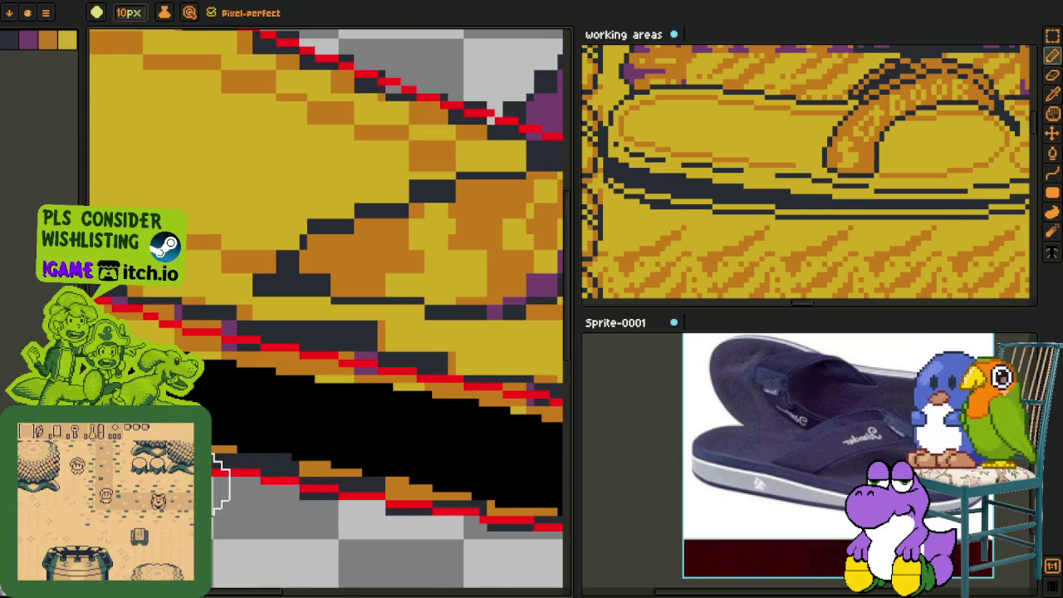
pyautogui.scroll(-1, 333, 515)
pyautogui.scroll(1, 407, 515)
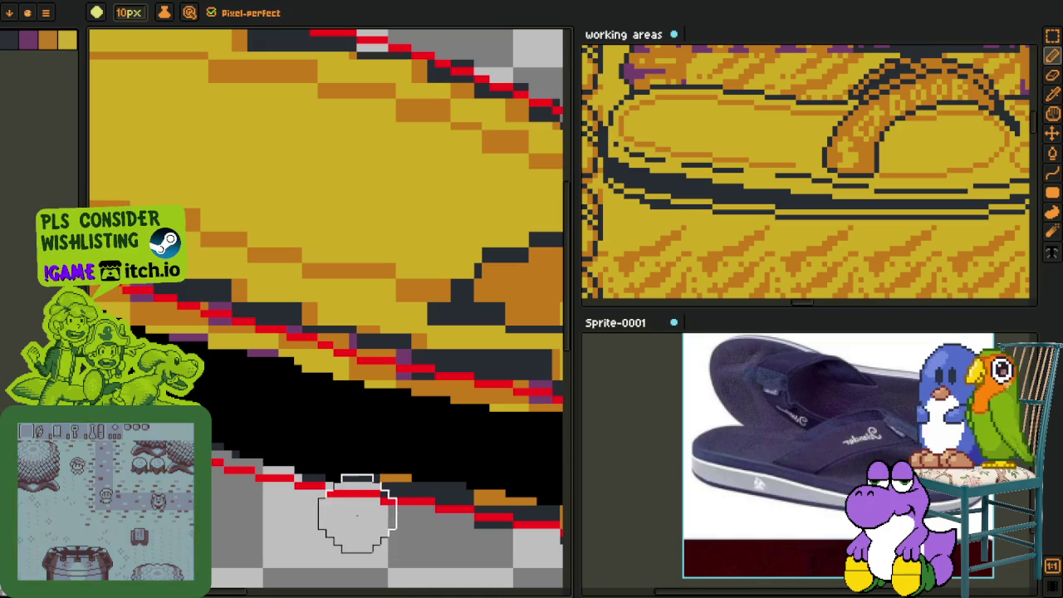
pyautogui.scroll(-1, 332, 506)
pyautogui.scroll(1, 279, 494)
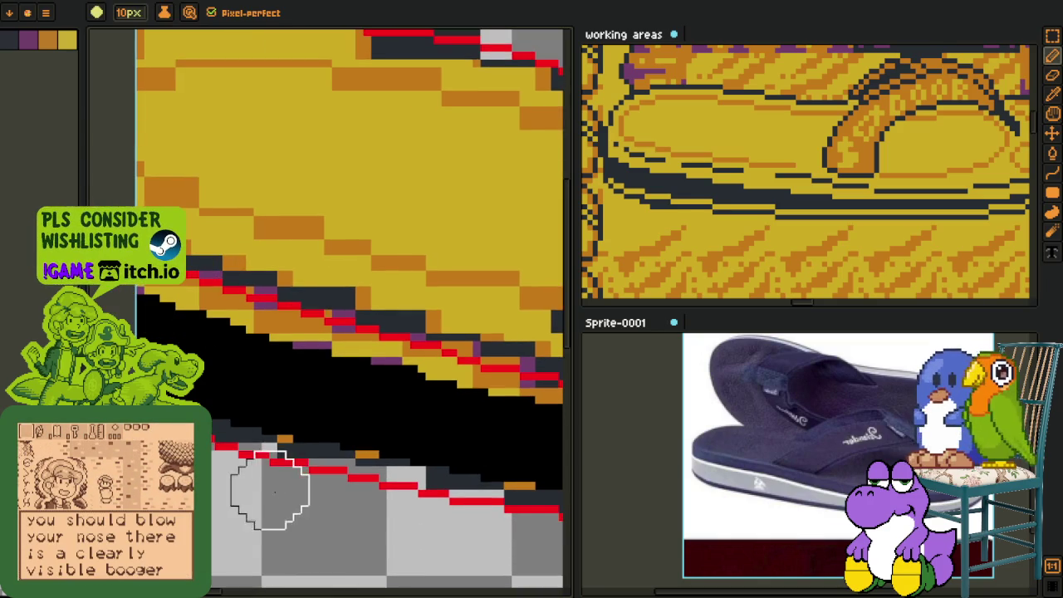
pyautogui.scroll(-3, 278, 494)
pyautogui.scroll(-3, 278, 493)
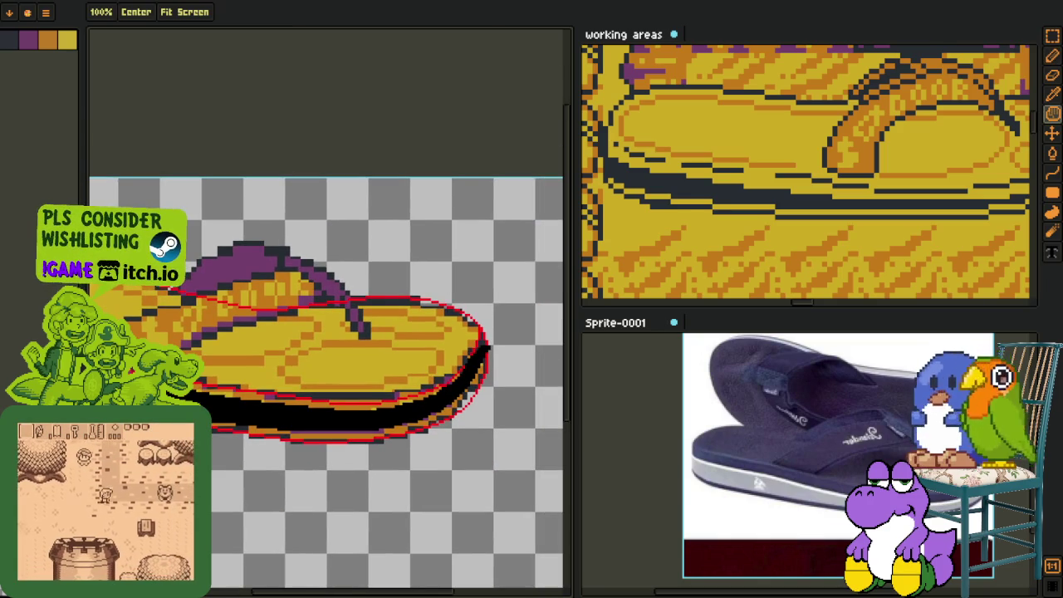
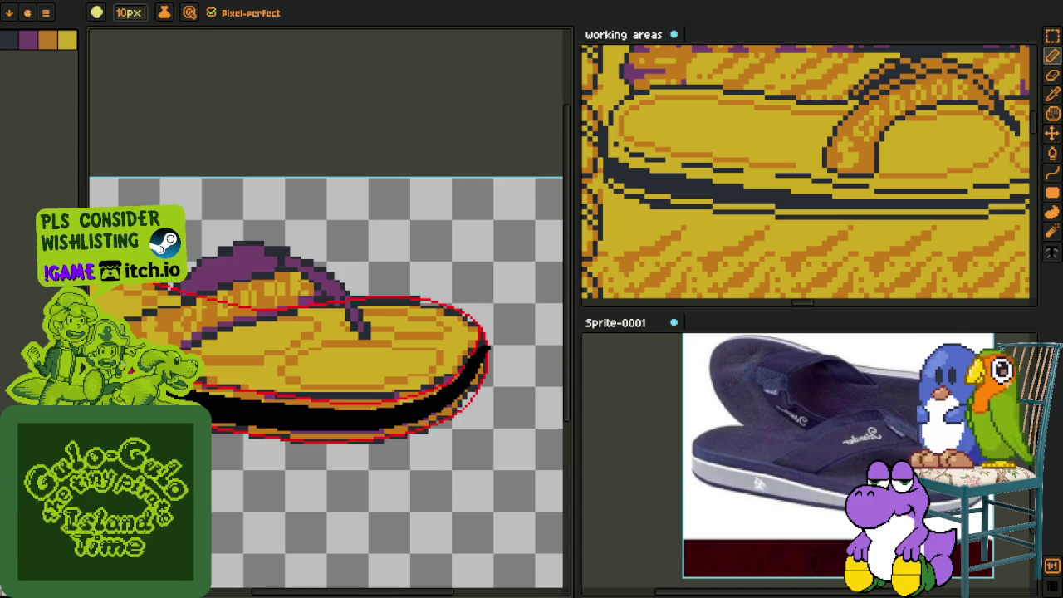
# Step: Zoom and pan to bring the sole's lower edge into close view
pyautogui.scroll(-4, 329, 427)
pyautogui.scroll(6, 258, 407)
pyautogui.scroll(-1, 261, 422)
pyautogui.scroll(-2, 260, 422)
pyautogui.scroll(2, 372, 465)
pyautogui.scroll(2, 226, 382)
pyautogui.moveTo(221, 336); pyautogui.dragTo(231, 295)
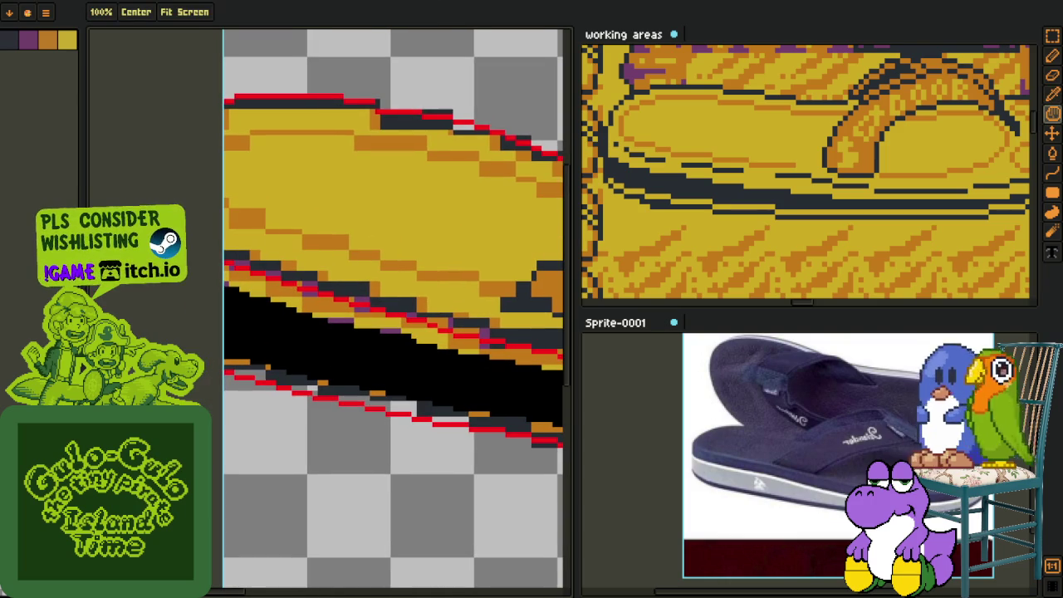
pyautogui.press('b')
pyautogui.scroll(1, 236, 289)
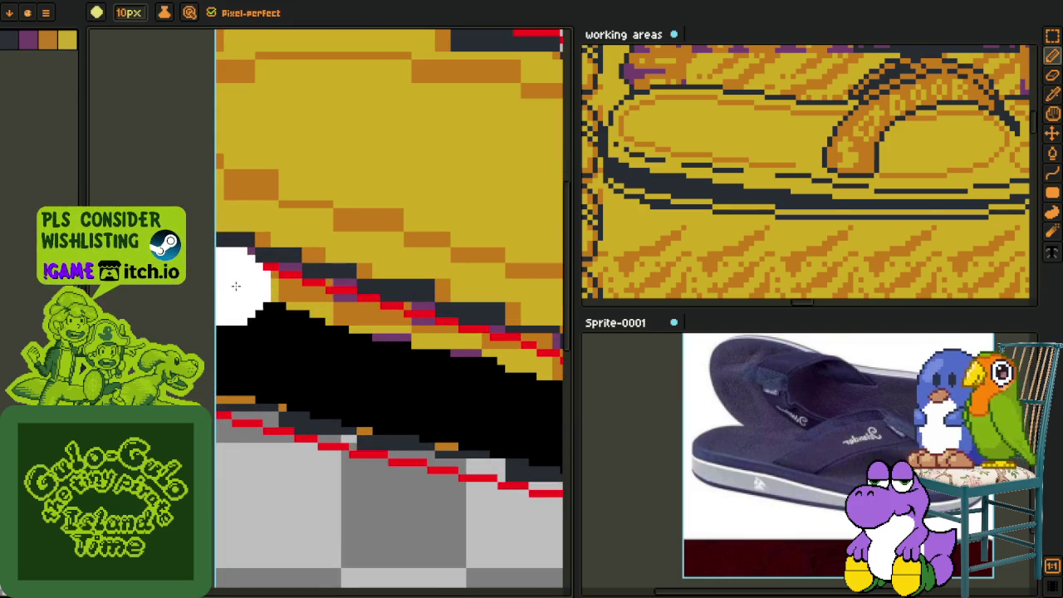
pyautogui.scroll(-3, 249, 316)
pyautogui.press('o')
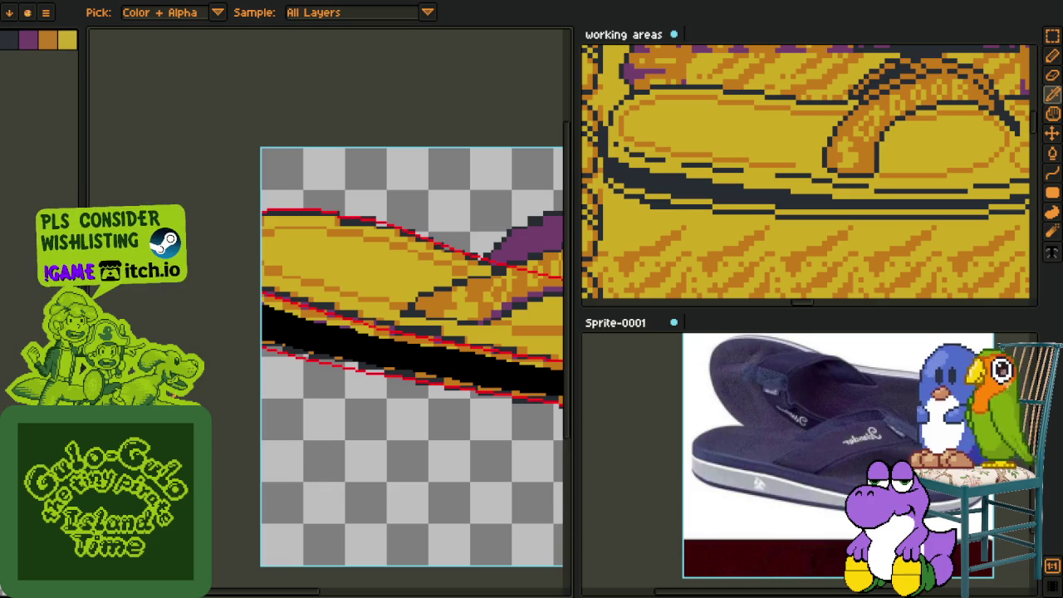
pyautogui.press('h')
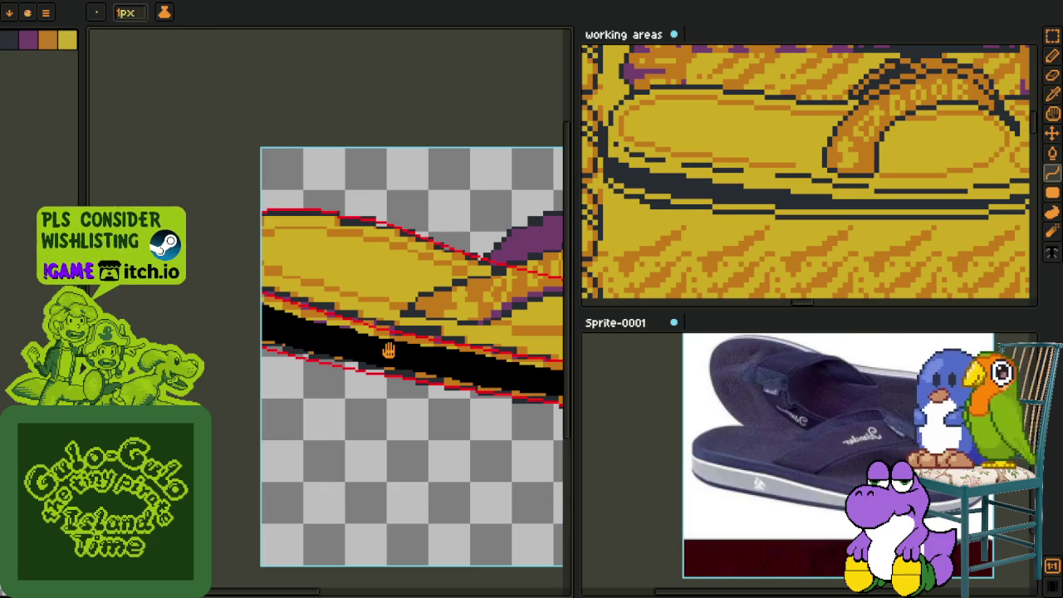
pyautogui.scroll(-2, 386, 351)
pyautogui.scroll(2, 478, 386)
pyautogui.scroll(2, 489, 385)
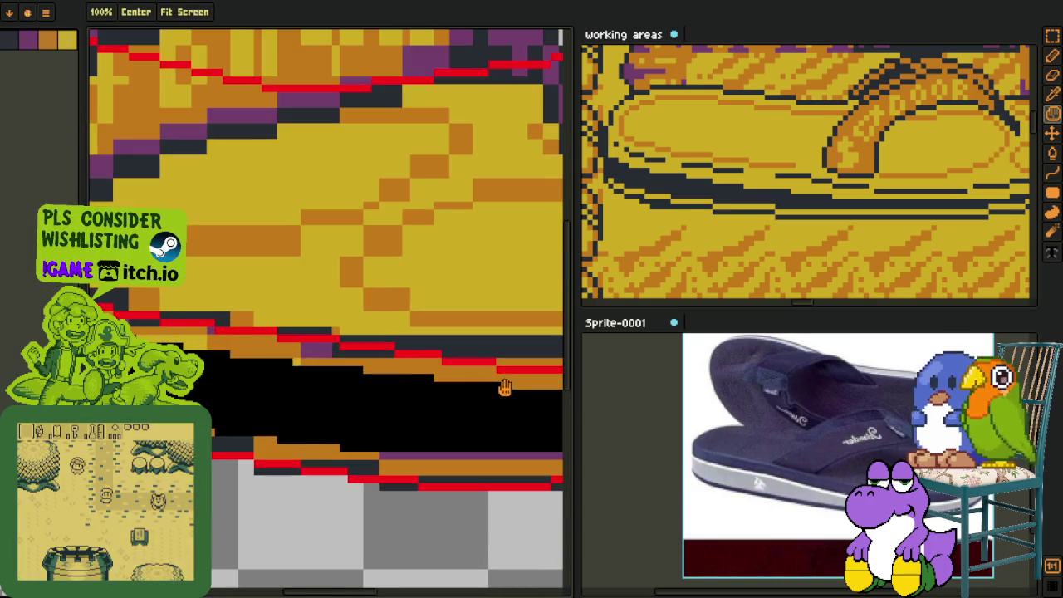
pyautogui.press('l')
pyautogui.scroll(-1, 498, 390)
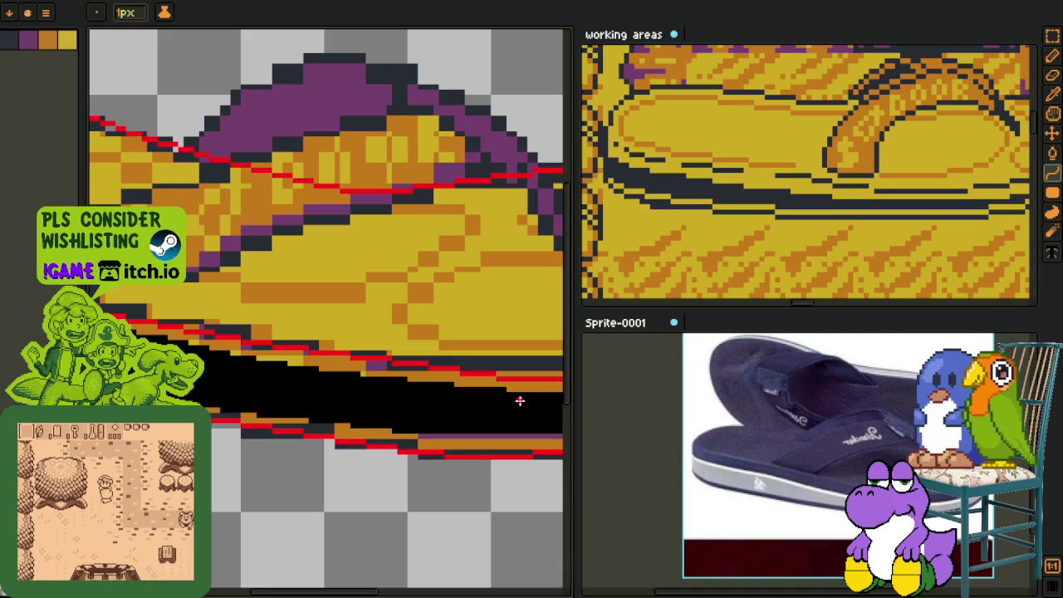
pyautogui.scroll(-2, 543, 396)
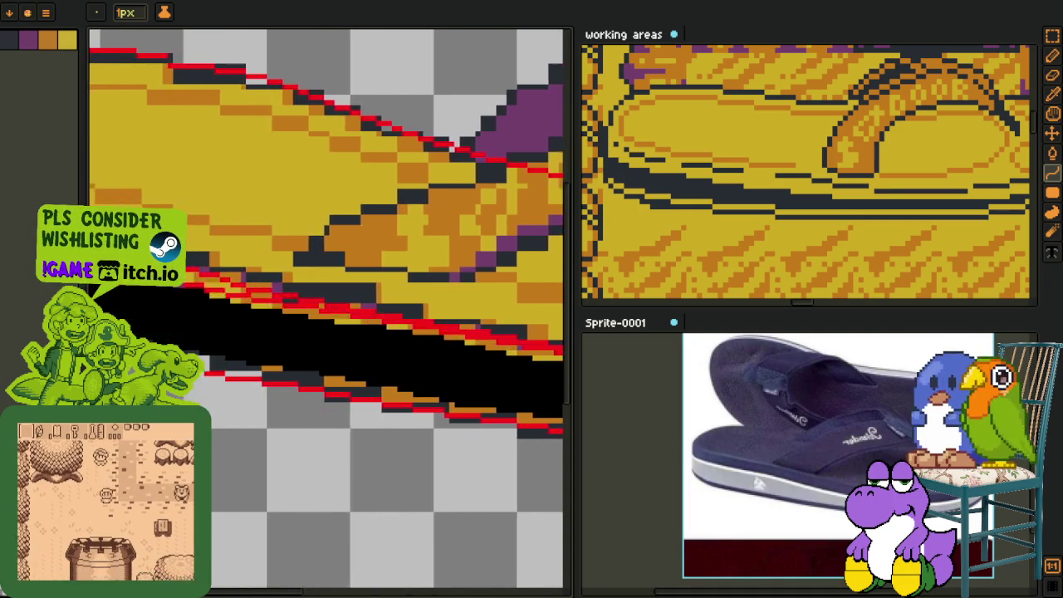
pyautogui.scroll(2, 332, 316)
pyautogui.scroll(2, 332, 316)
pyautogui.scroll(1, 332, 316)
pyautogui.hscroll(-1, 324, 307)
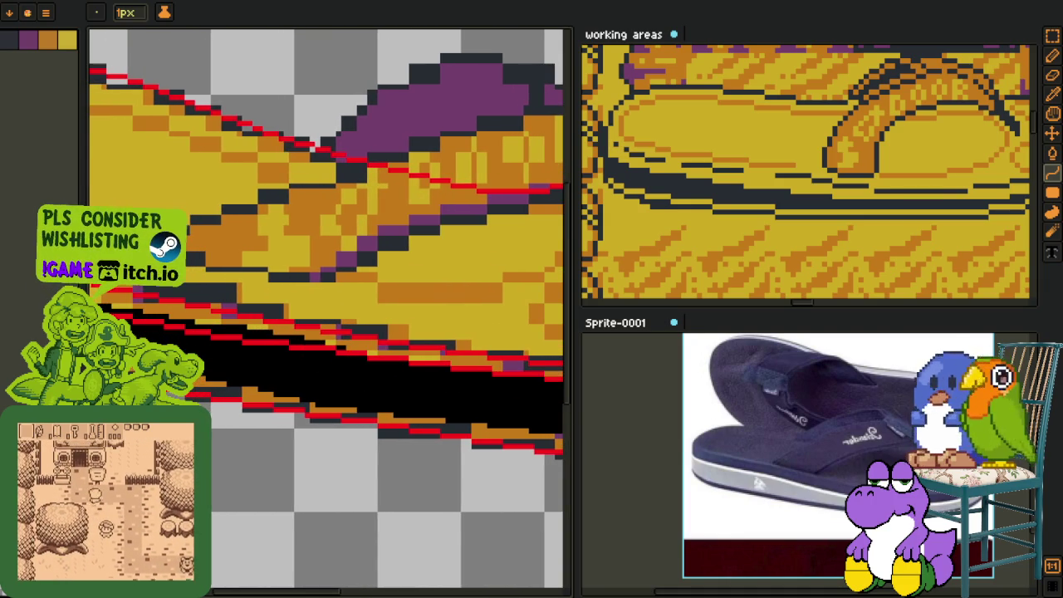
pyautogui.scroll(-2, 347, 336)
pyautogui.scroll(-1, 348, 336)
pyautogui.scroll(3, 347, 336)
# Step: Blacken the stray pixel on the sole's stair-step edge with the 1px Pencil
pyautogui.press('i')
pyautogui.scroll(1, 348, 337)
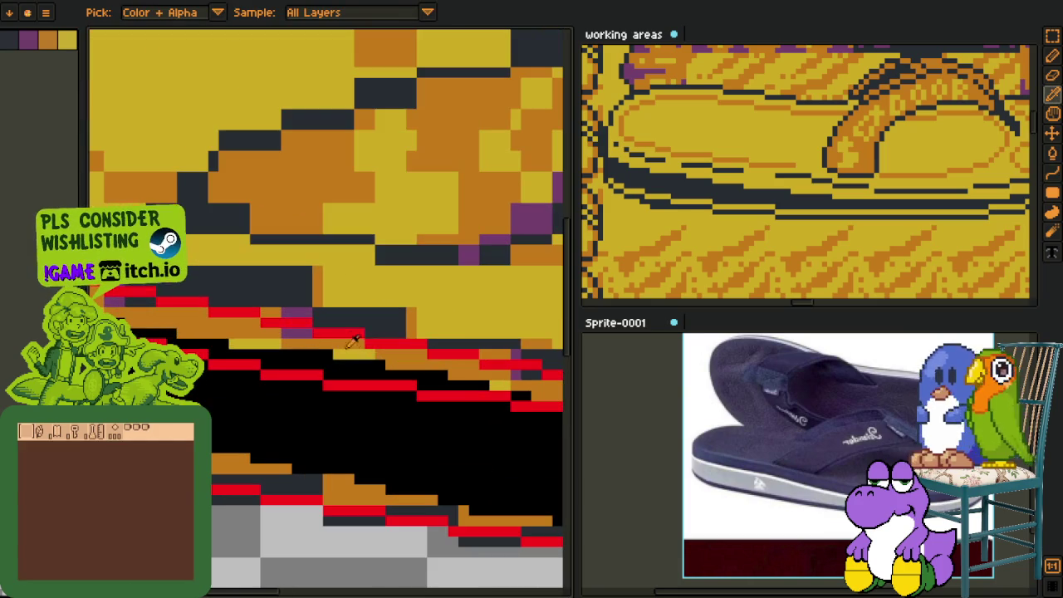
pyautogui.press('m')
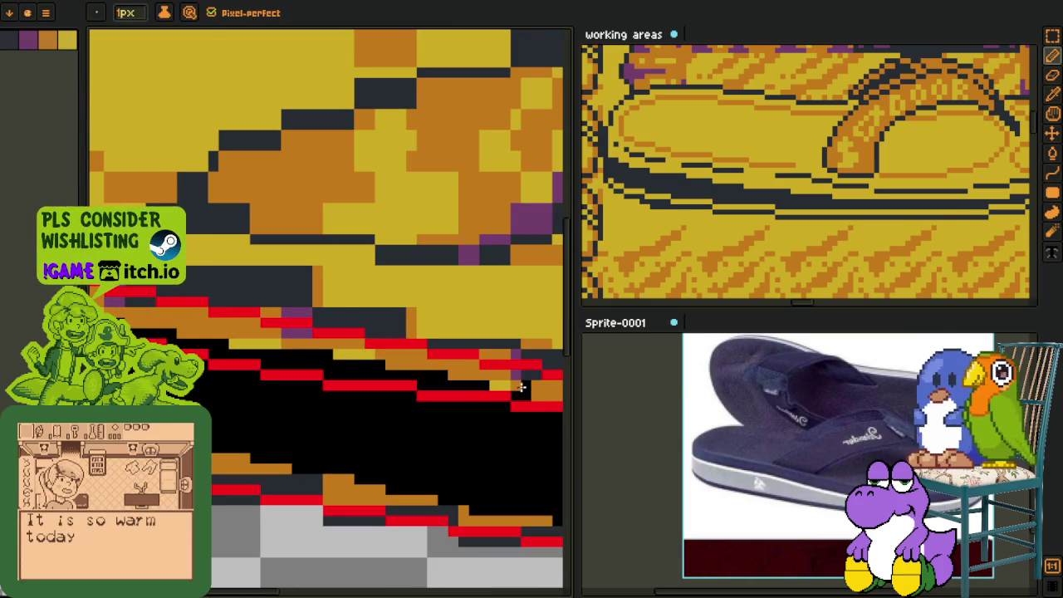
pyautogui.moveTo(494, 379)
pyautogui.mouseDown()
pyautogui.moveTo(237, 335)
pyautogui.moveTo(287, 364)
pyautogui.moveTo(271, 376)
pyautogui.mouseUp()
pyautogui.scroll(1, 237, 336)
pyautogui.scroll(2, 235, 349)
pyautogui.press('b')
pyautogui.press('m')
pyautogui.press('b')
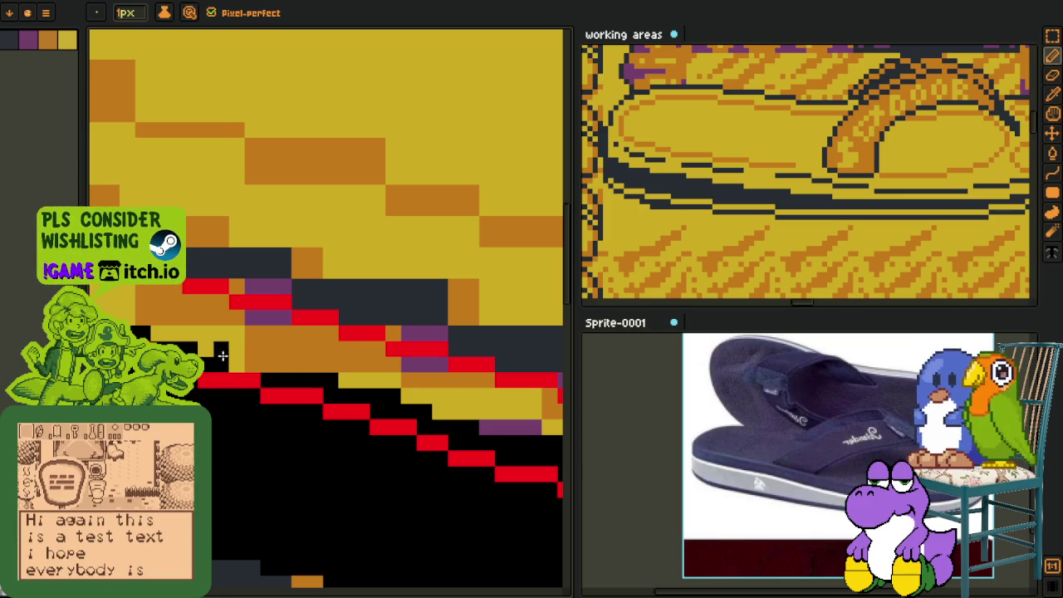
pyautogui.click(200, 345)
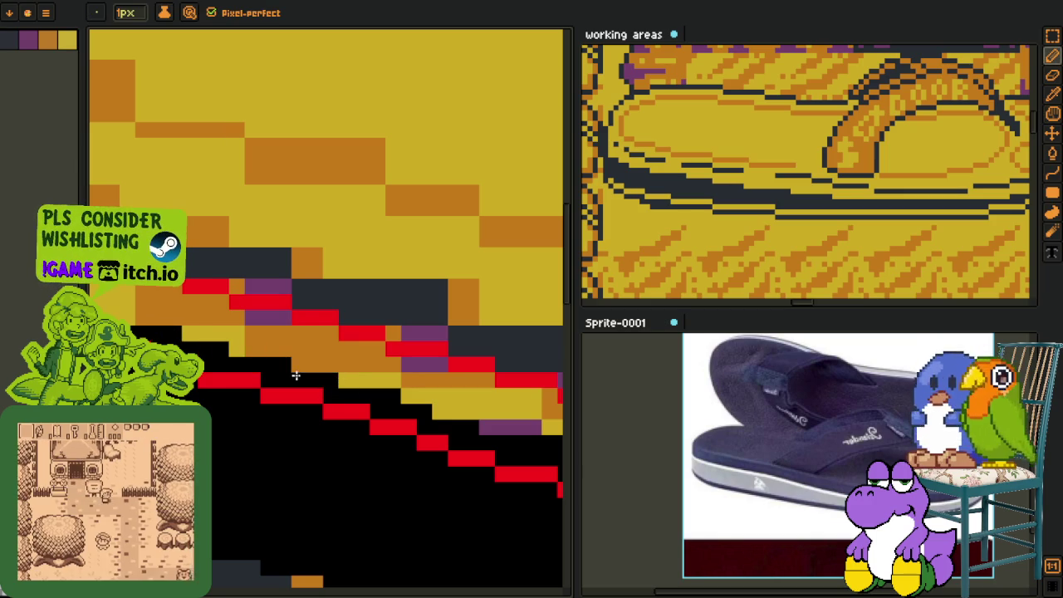
# Step: Reshape the red stair-step line along the sole's lower edge
pyautogui.press('g')
pyautogui.scroll(-3, 299, 375)
pyautogui.scroll(-2, 307, 376)
pyautogui.scroll(3, 349, 382)
pyautogui.scroll(2, 365, 386)
pyautogui.press('o')
pyautogui.press('b')
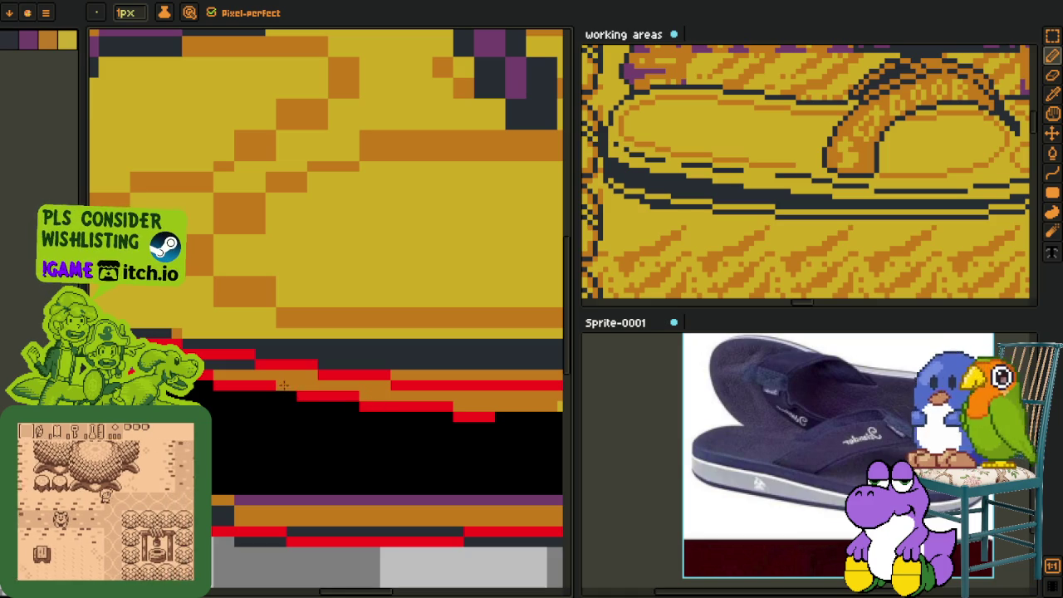
pyautogui.moveTo(374, 397); pyautogui.dragTo(212, 378)
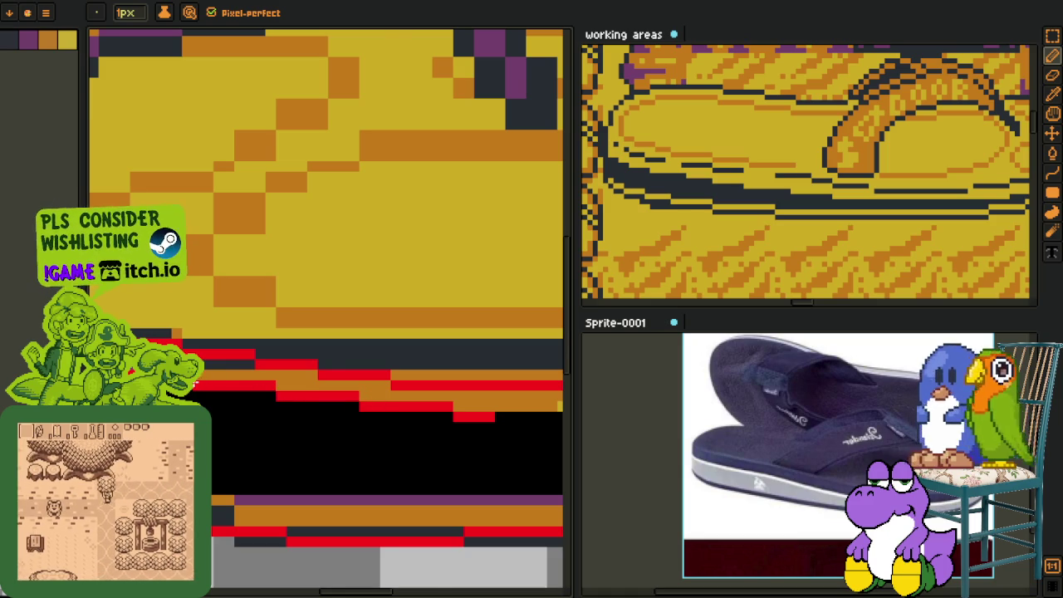
# Step: Extend the red line up and to the right along the sole outline
pyautogui.scroll(-3, 332, 332)
pyautogui.moveTo(346, 380)
pyautogui.mouseDown()
pyautogui.moveTo(234, 380)
pyautogui.moveTo(303, 363)
pyautogui.mouseUp()
pyautogui.scroll(3, 233, 380)
pyautogui.press('o')
pyautogui.press('b')
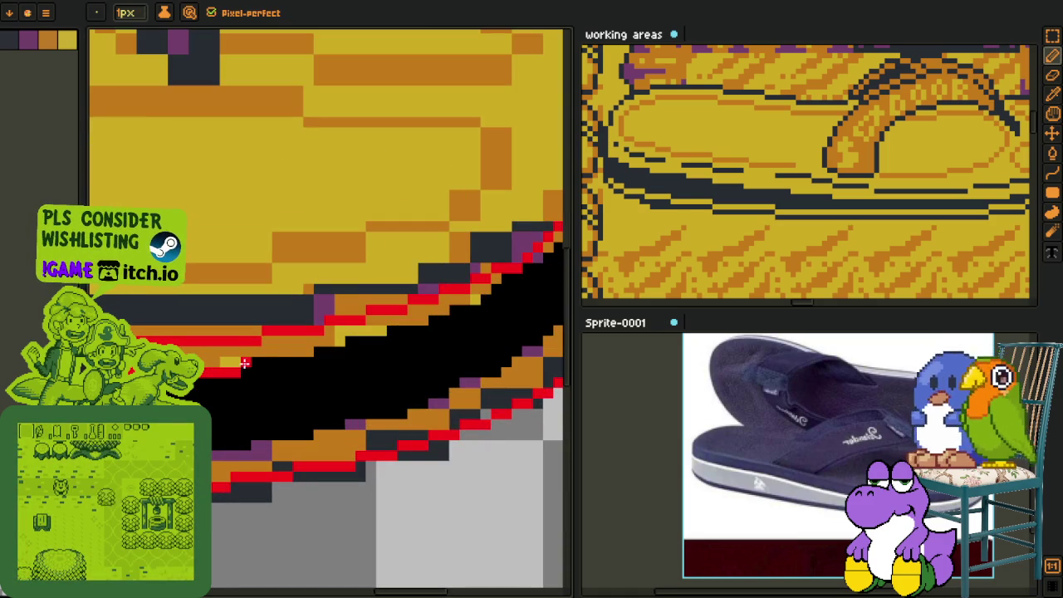
pyautogui.moveTo(304, 362); pyautogui.dragTo(398, 339)
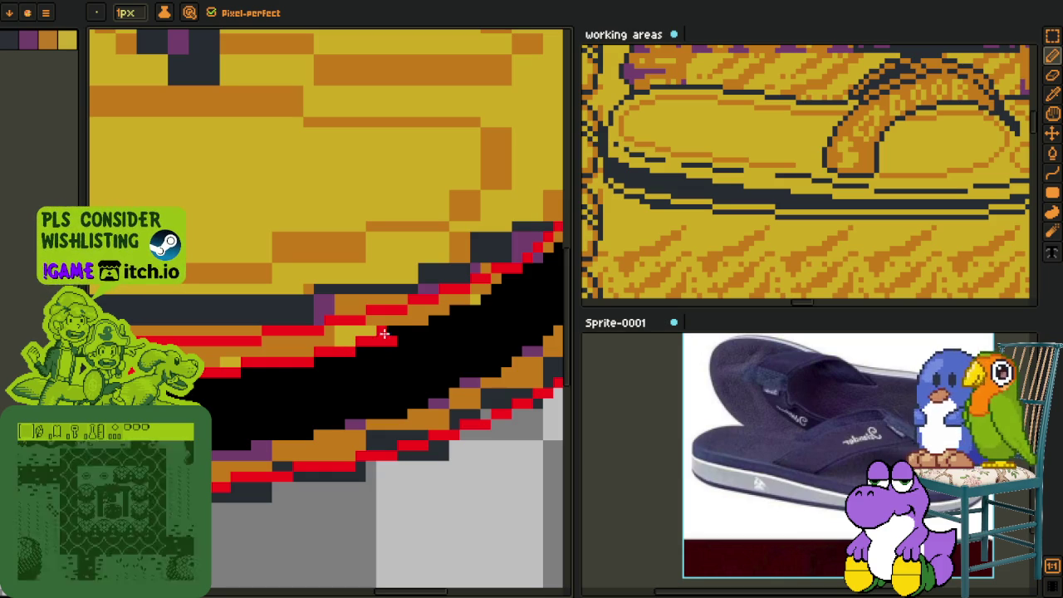
pyautogui.scroll(-1, 249, 358)
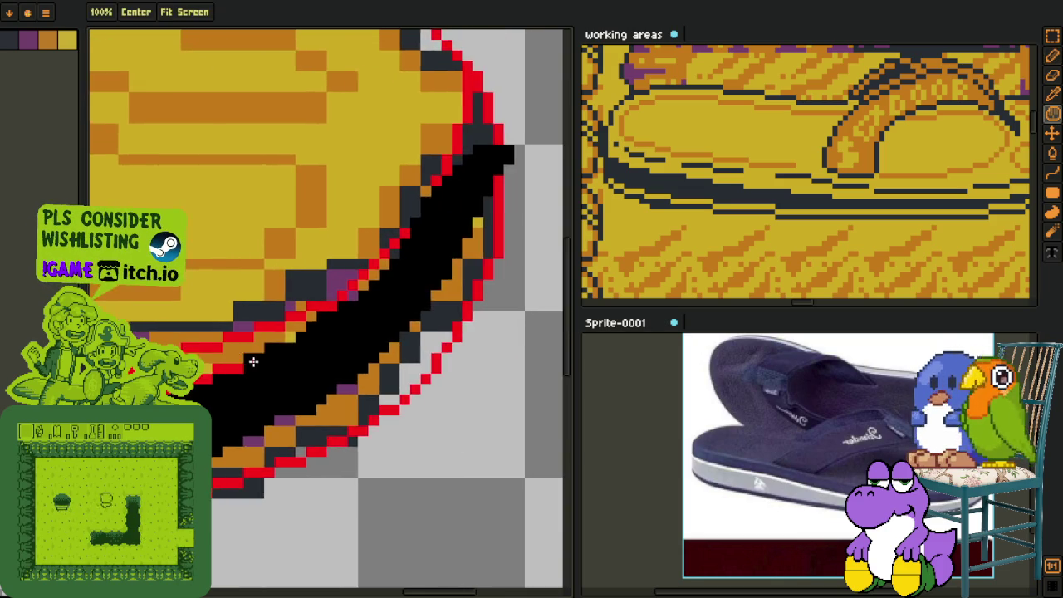
# Step: Continue the red Pencil outline around the sole's front tip
pyautogui.scroll(2, 248, 357)
pyautogui.moveTo(248, 357)
pyautogui.mouseDown()
pyautogui.moveTo(316, 337)
pyautogui.moveTo(352, 297)
pyautogui.moveTo(266, 370)
pyautogui.moveTo(321, 339)
pyautogui.moveTo(269, 367)
pyautogui.mouseUp()
pyautogui.scroll(-2, 332, 324)
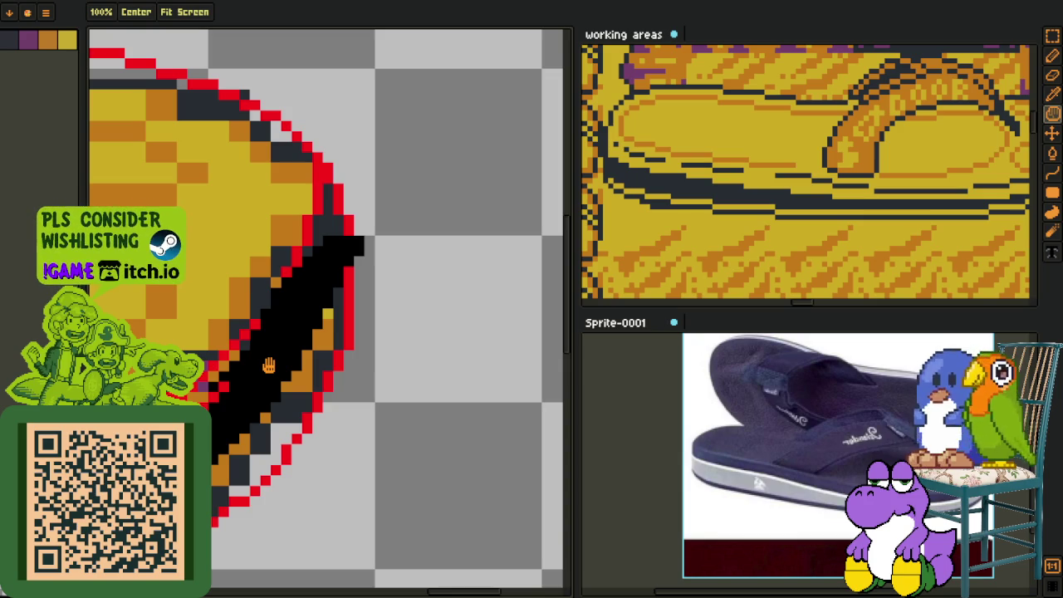
pyautogui.press('b')
pyautogui.press('m')
pyautogui.press('b')
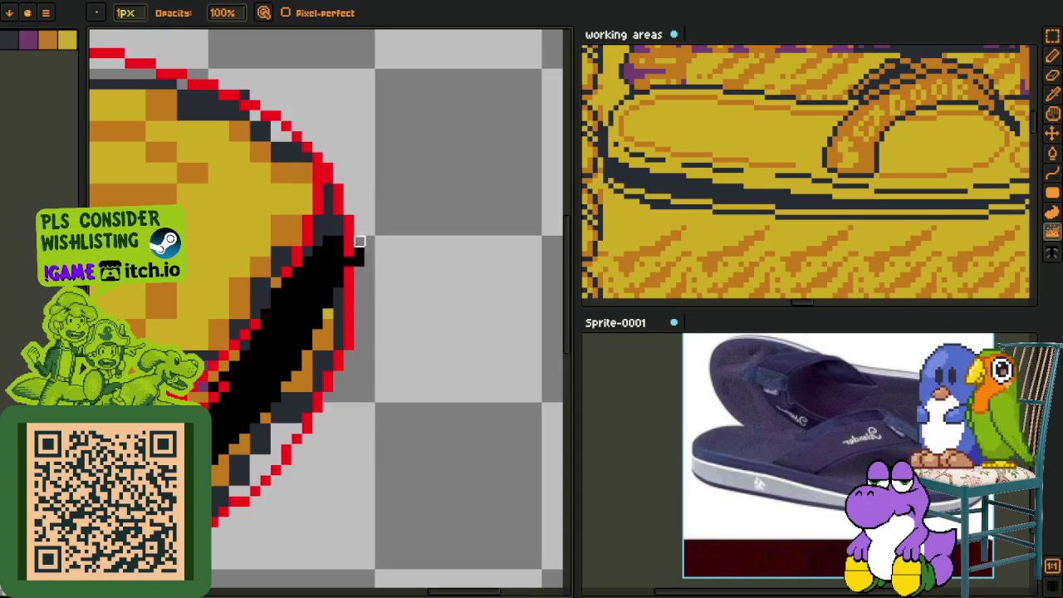
# Step: Undo the black pixels overshooting the red outline with Ctrl+Z
pyautogui.hotkey('ctrl', 'z')
pyautogui.hotkey('ctrl', 'z')
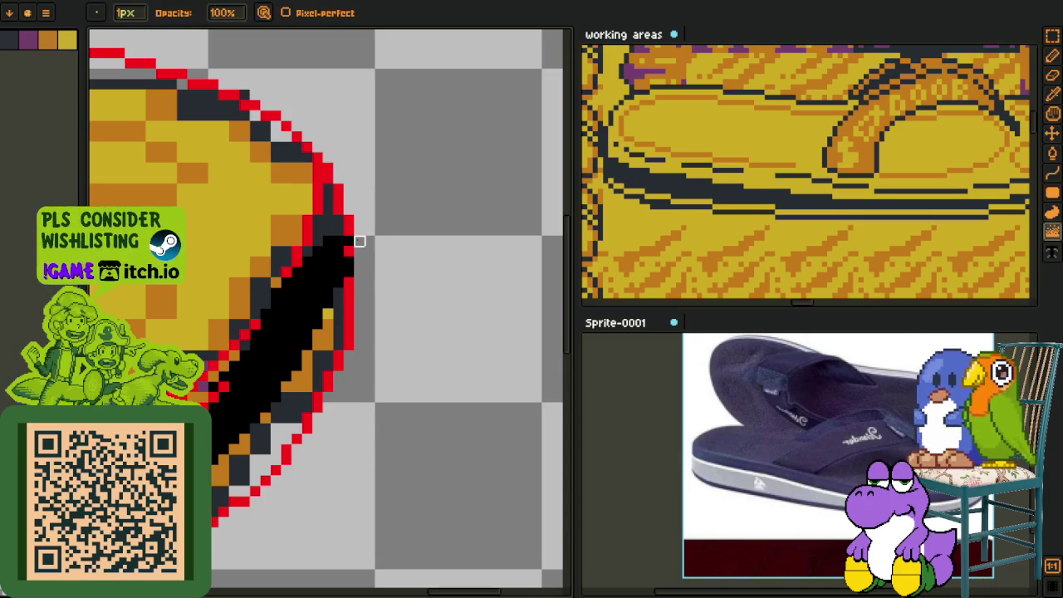
pyautogui.press('e')
pyautogui.press('b')
pyautogui.hotkey('ctrl', 'y')
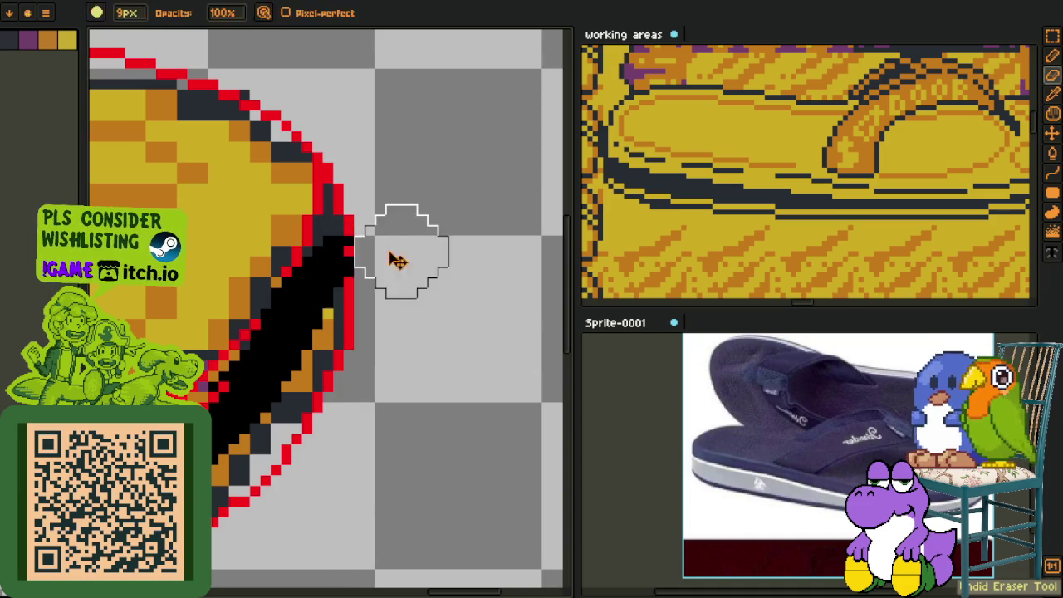
pyautogui.press('u')
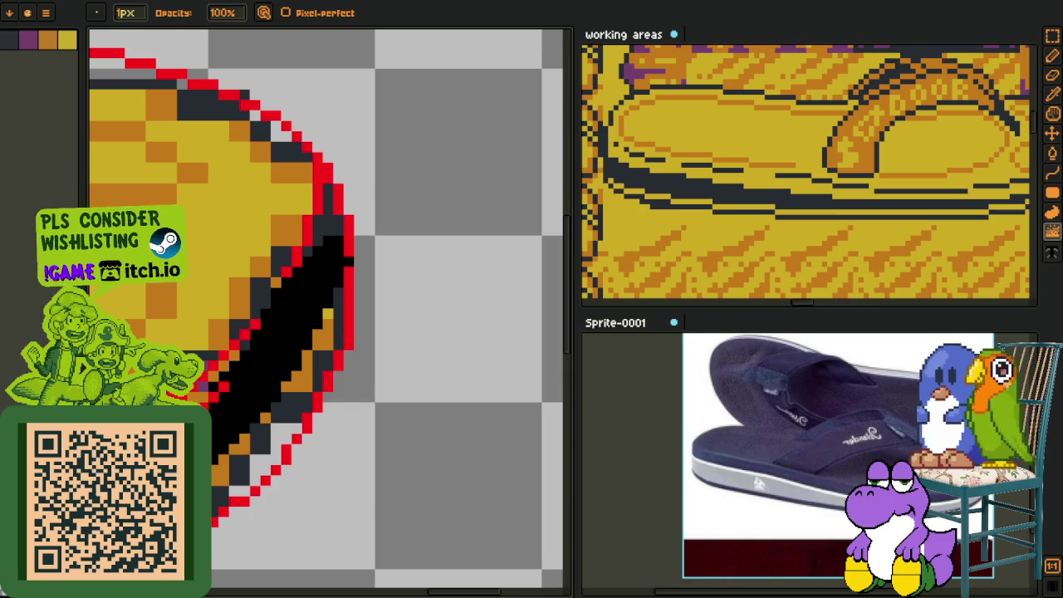
# Step: Erase stray pixels where the red outline meets the orange fill
pyautogui.press('i')
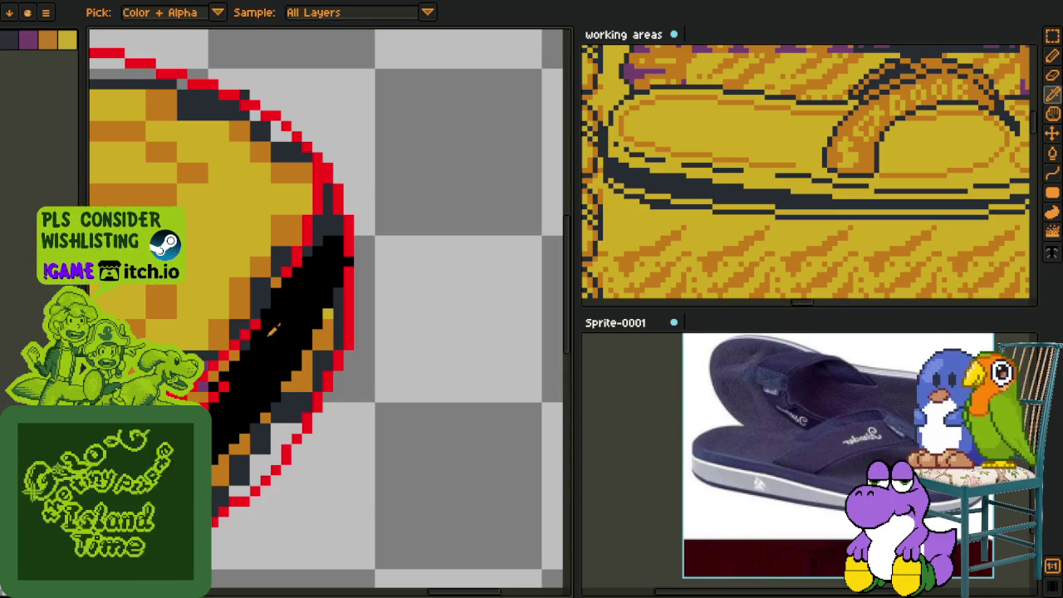
pyautogui.scroll(-2, 249, 352)
pyautogui.scroll(1, 327, 341)
pyautogui.scroll(1, 249, 365)
pyautogui.press('b')
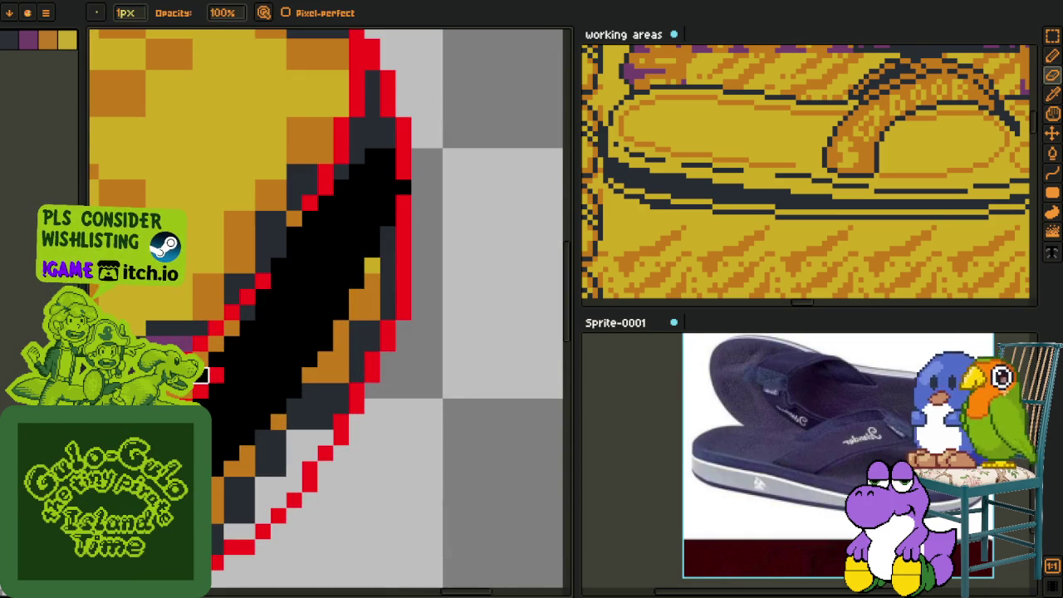
pyautogui.press('e')
pyautogui.moveTo(232, 344); pyautogui.dragTo(263, 313)
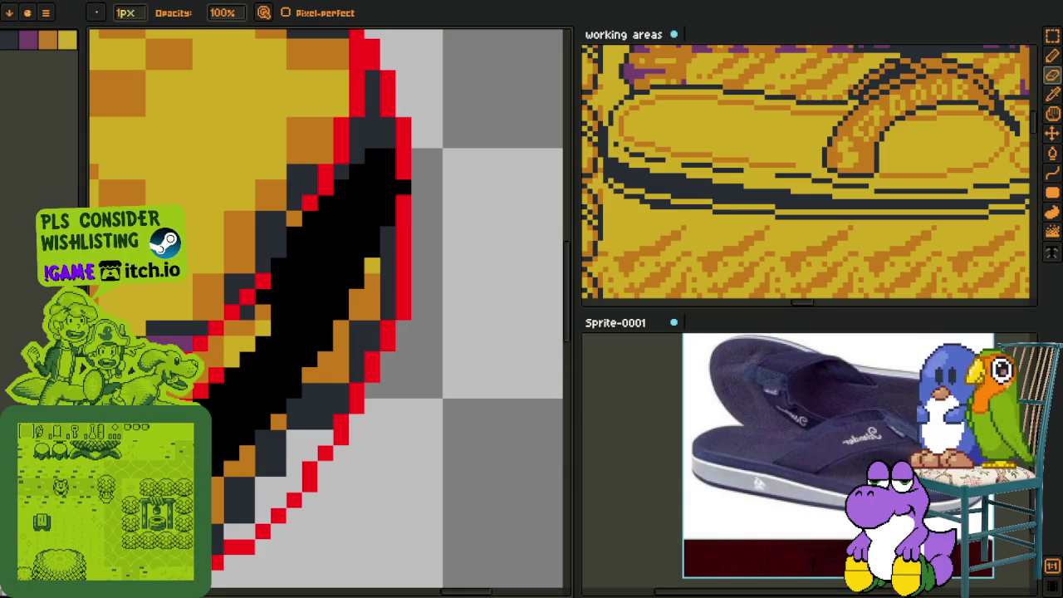
# Step: Scroll over the sole's curved end where the red outline meets the black band
pyautogui.scroll(-1, 315, 296)
# Step: Paint red and orange pixels along the diagonal sole edge and turn the outline-breaking black pixel red
pyautogui.scroll(2, 316, 296)
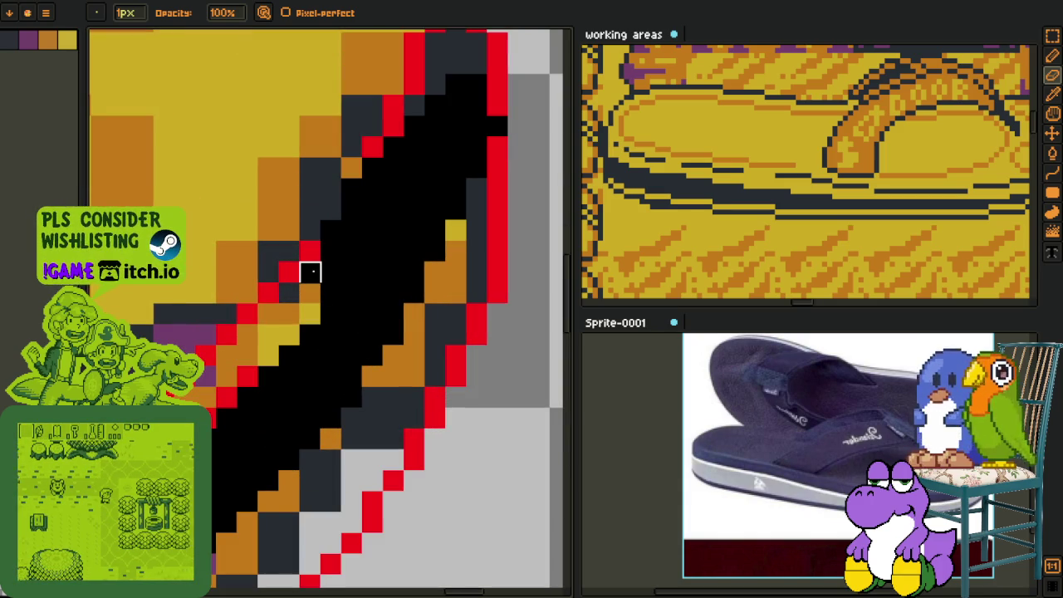
pyautogui.moveTo(309, 272); pyautogui.dragTo(309, 293)
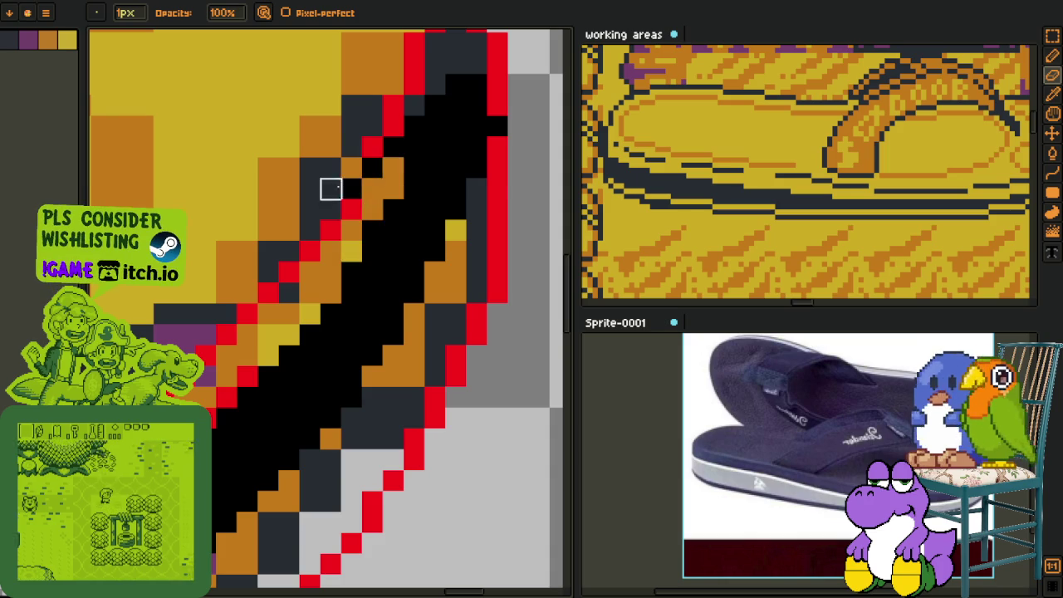
pyautogui.moveTo(456, 85); pyautogui.dragTo(373, 202)
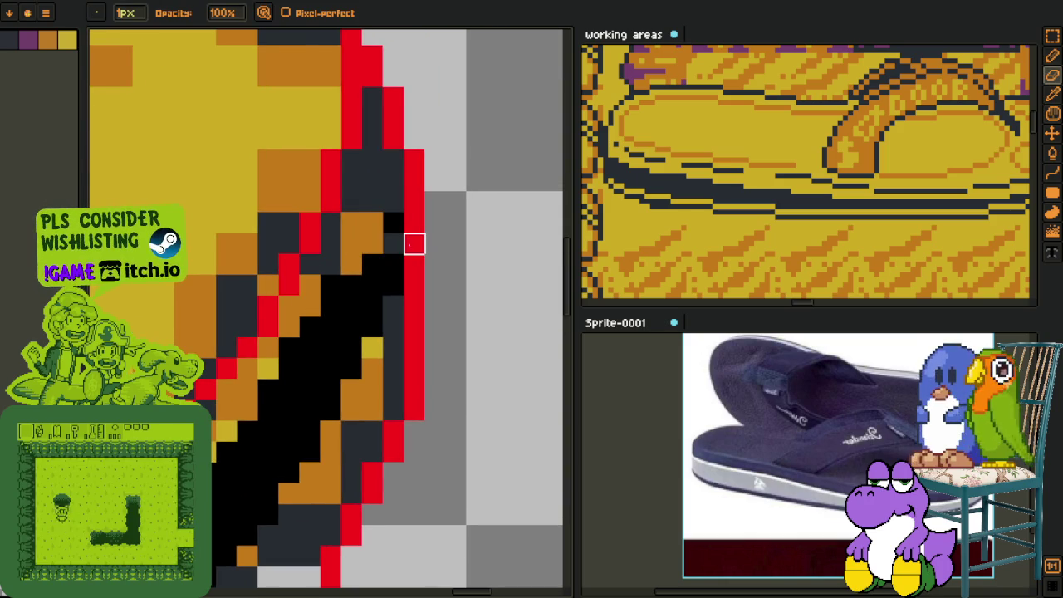
pyautogui.click(413, 243)
pyautogui.scroll(-2, 403, 261)
pyautogui.scroll(2, 395, 255)
# Step: Pick a colour from the canvas and draw a diagonal line along the sole edge
pyautogui.press('i')
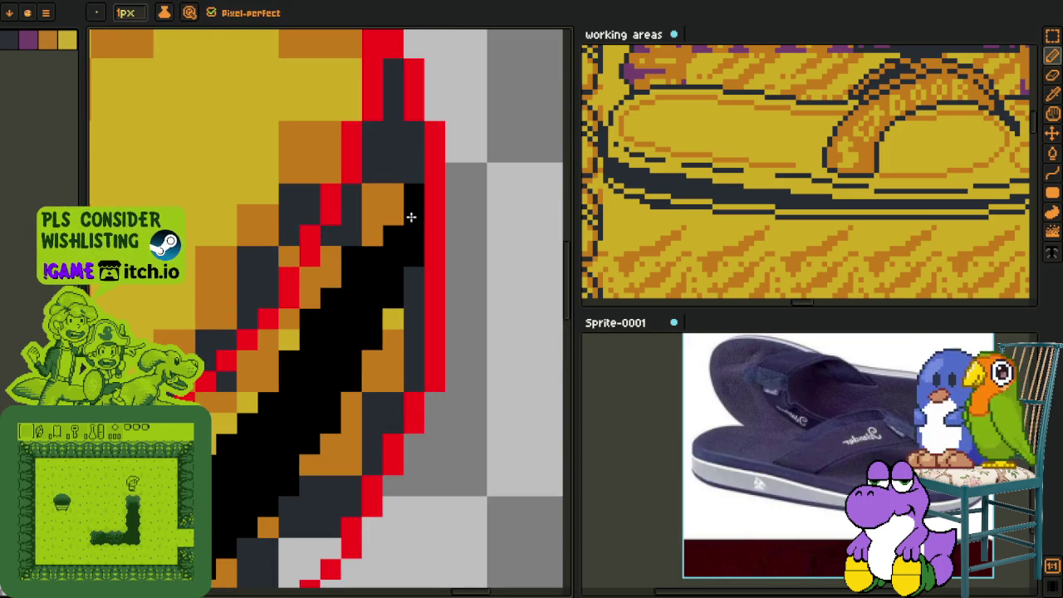
pyautogui.scroll(-2, 408, 216)
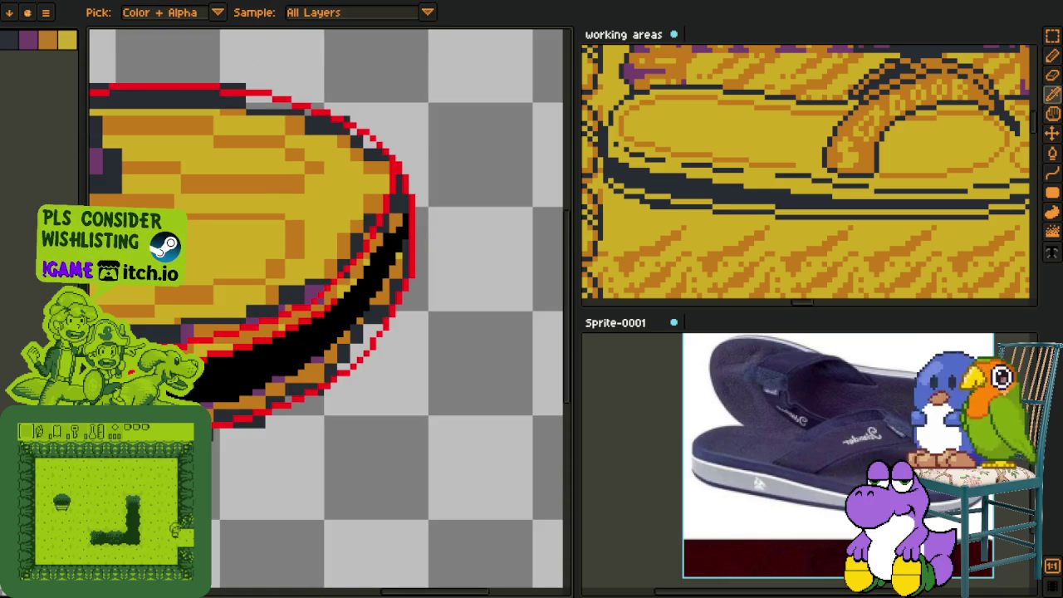
pyautogui.scroll(1, 307, 349)
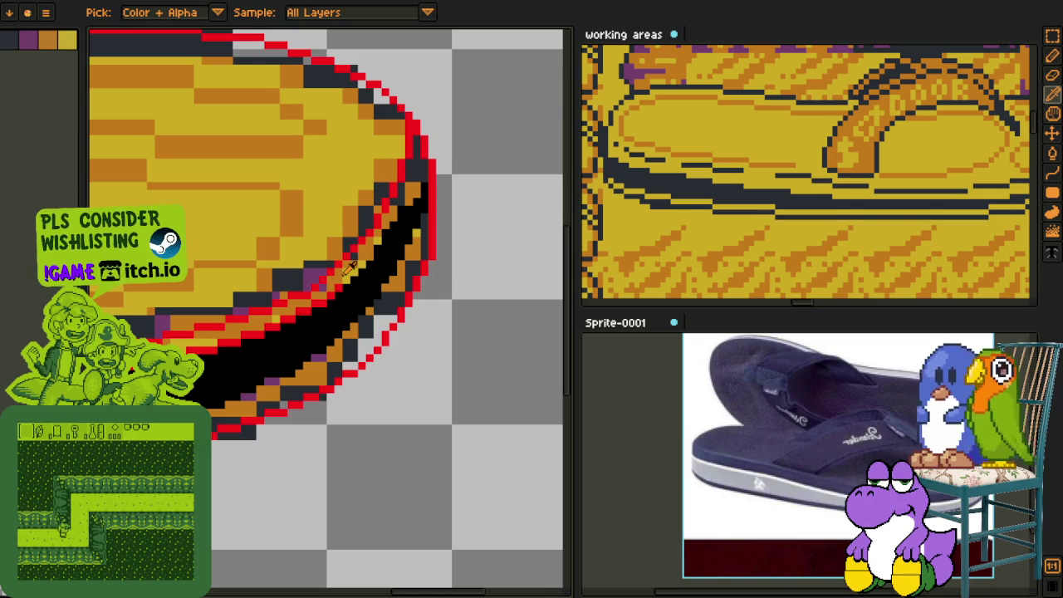
pyautogui.scroll(1, 274, 365)
pyautogui.scroll(1, 229, 384)
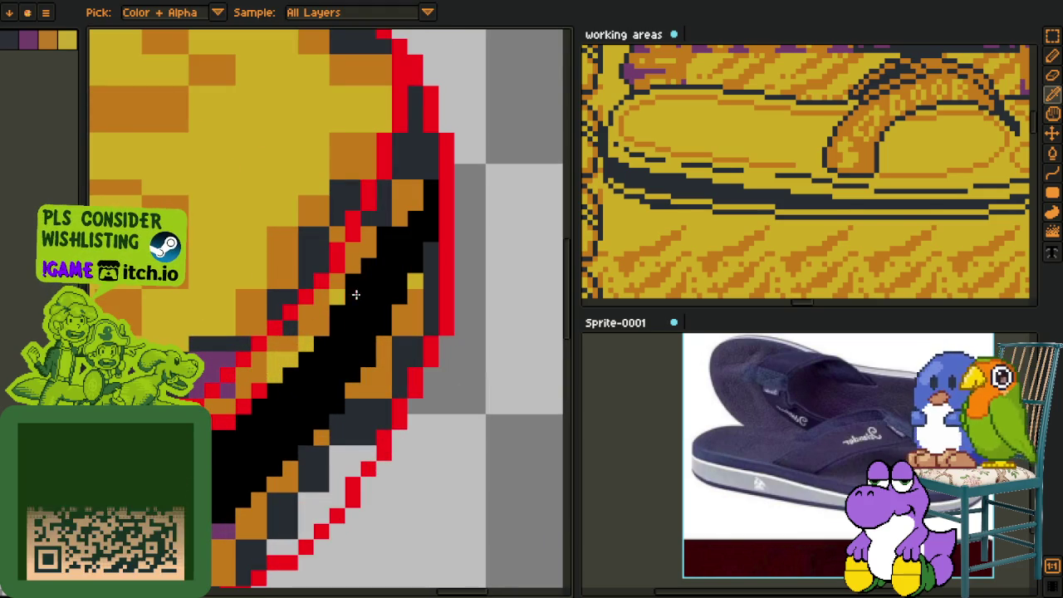
pyautogui.press('l')
pyautogui.moveTo(432, 186)
pyautogui.mouseDown()
pyautogui.moveTo(263, 386)
pyautogui.moveTo(339, 338)
pyautogui.mouseUp()
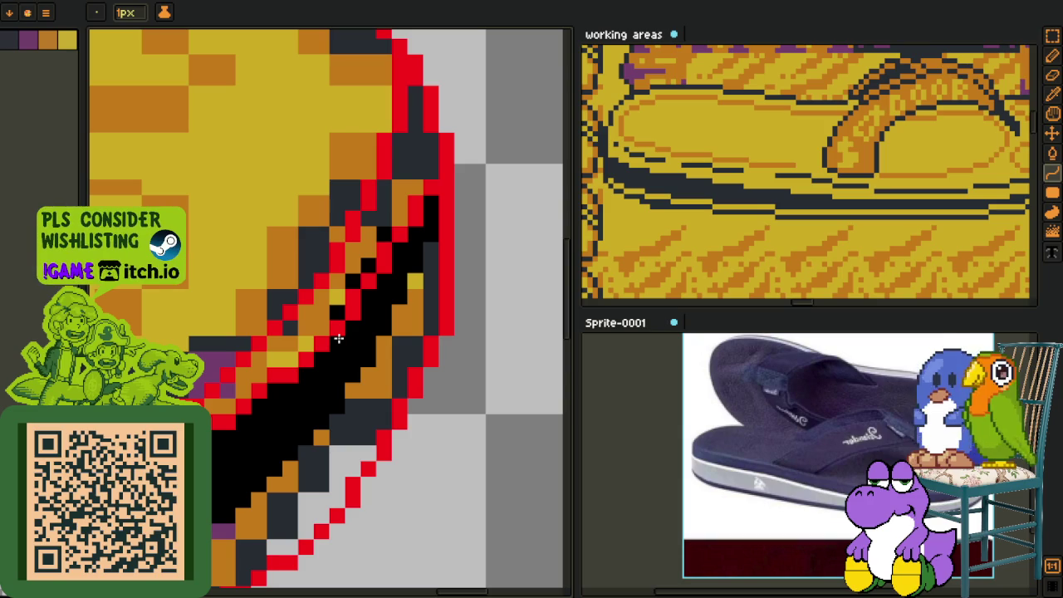
# Step: Erase stray pixels along the sole edge and pan the canvas
pyautogui.press('e')
pyautogui.scroll(1, 337, 313)
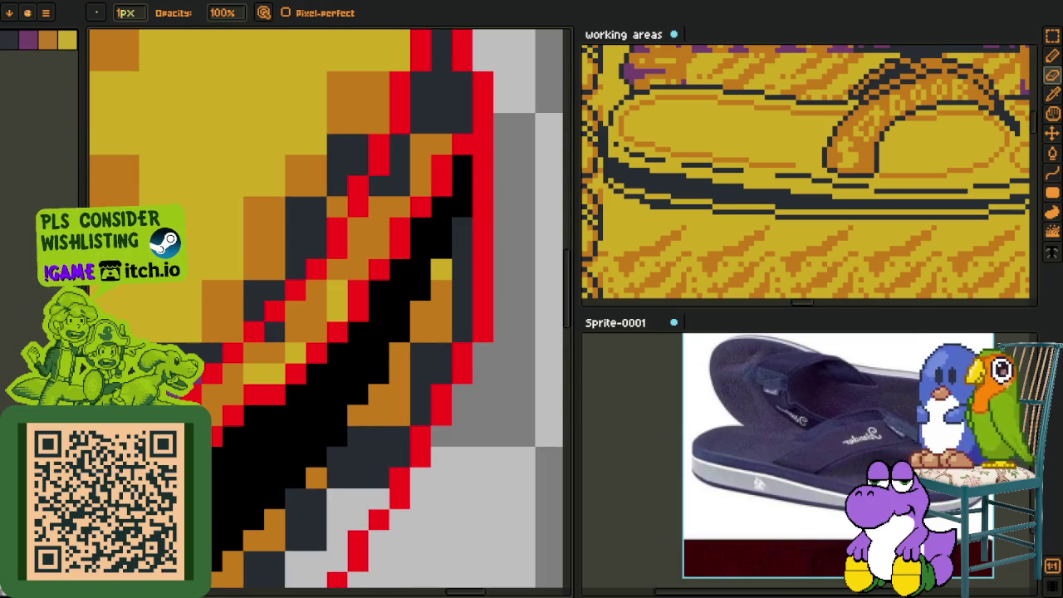
pyautogui.scroll(-1, 404, 268)
pyautogui.scroll(-1, 404, 268)
pyautogui.press('space')
pyautogui.scroll(2, 322, 368)
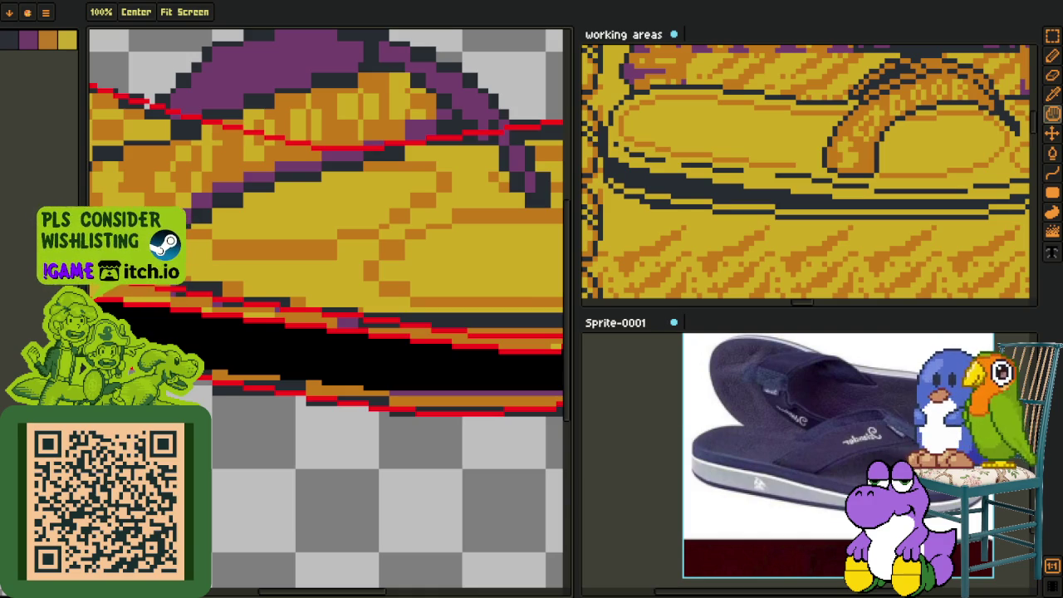
# Step: Paint the sole's lower-edge pixel red and the pixel directly above it orange
pyautogui.press('e')
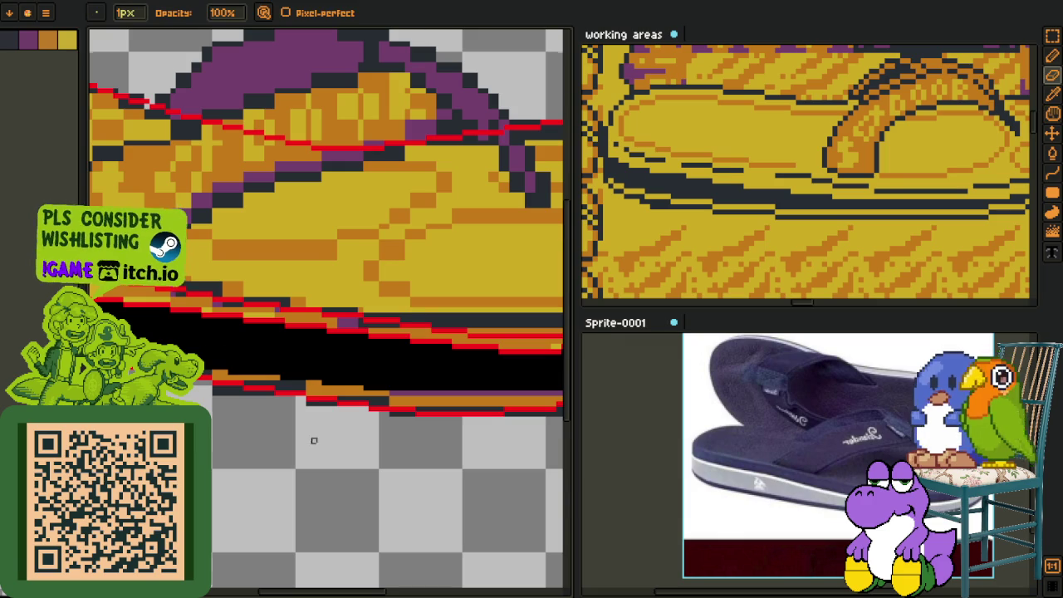
pyautogui.scroll(-4, 310, 439)
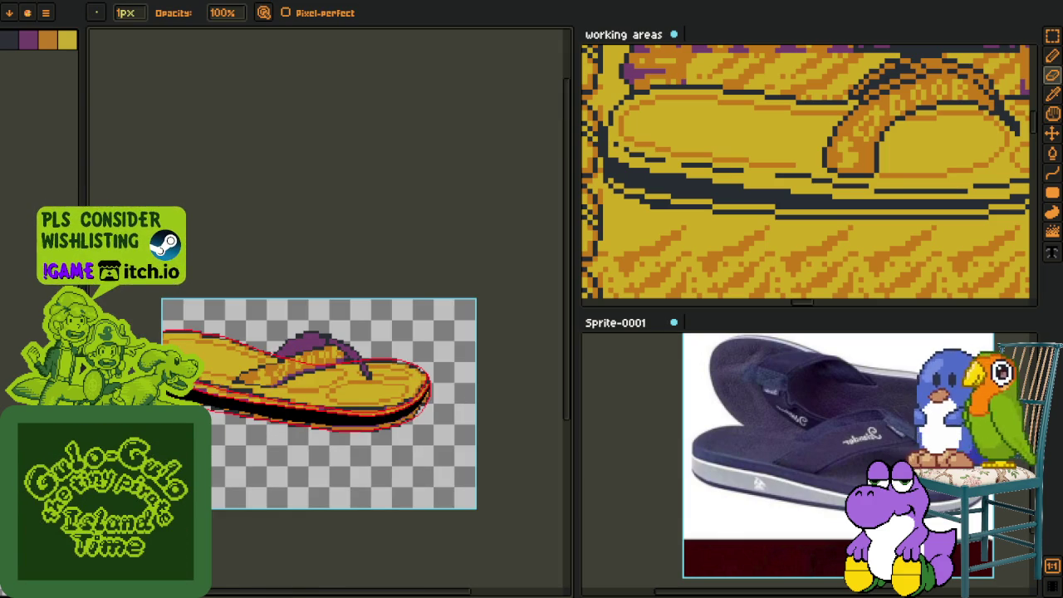
pyautogui.scroll(2, 280, 429)
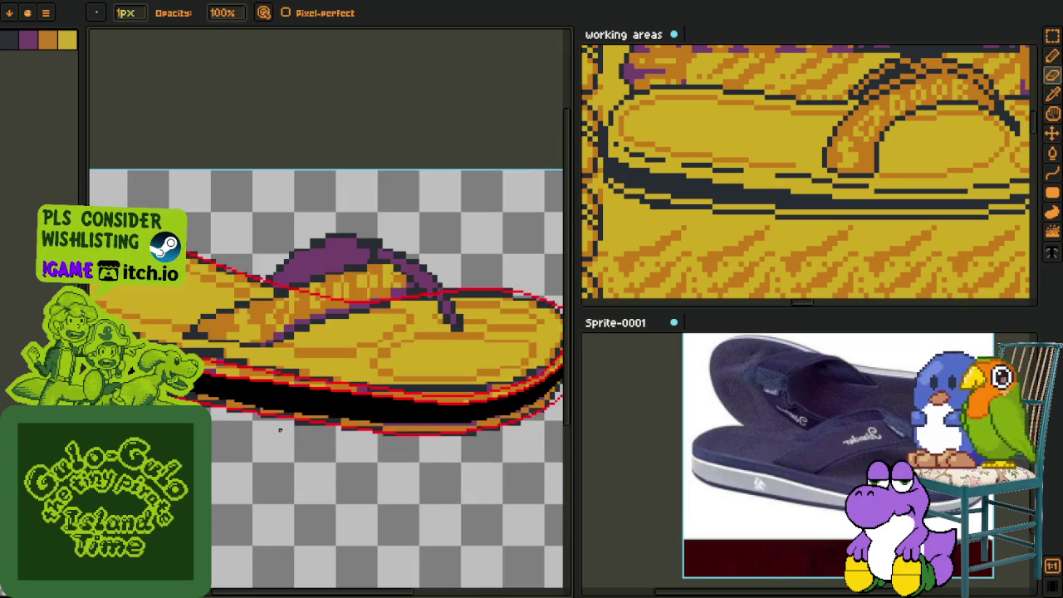
pyautogui.scroll(1, 386, 421)
pyautogui.press('i')
pyautogui.scroll(1, 285, 351)
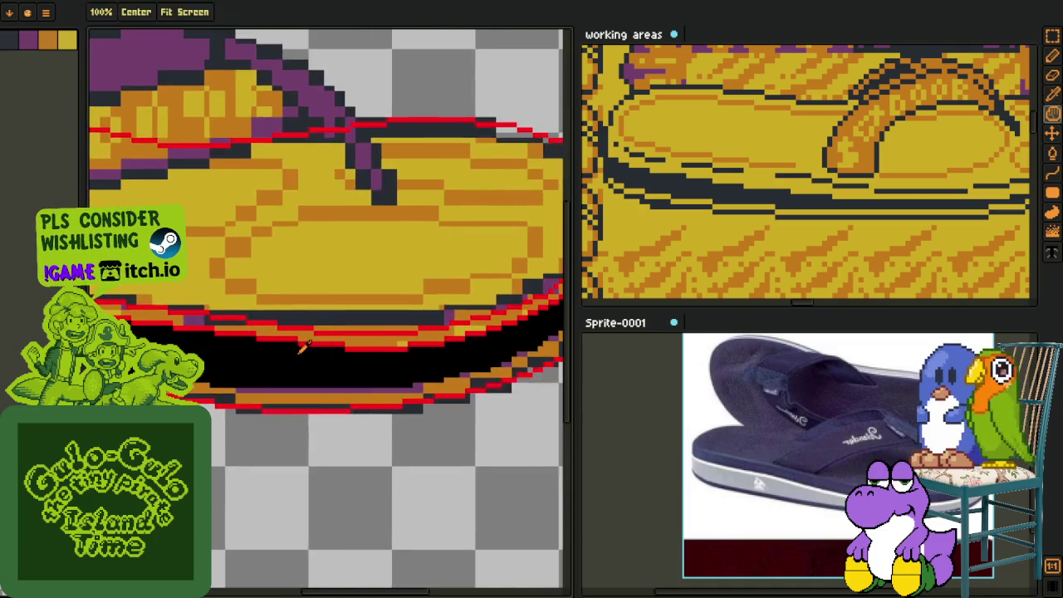
pyautogui.scroll(1, 351, 332)
pyautogui.press('b')
pyautogui.click(250, 330)
pyautogui.rightClick(251, 321)
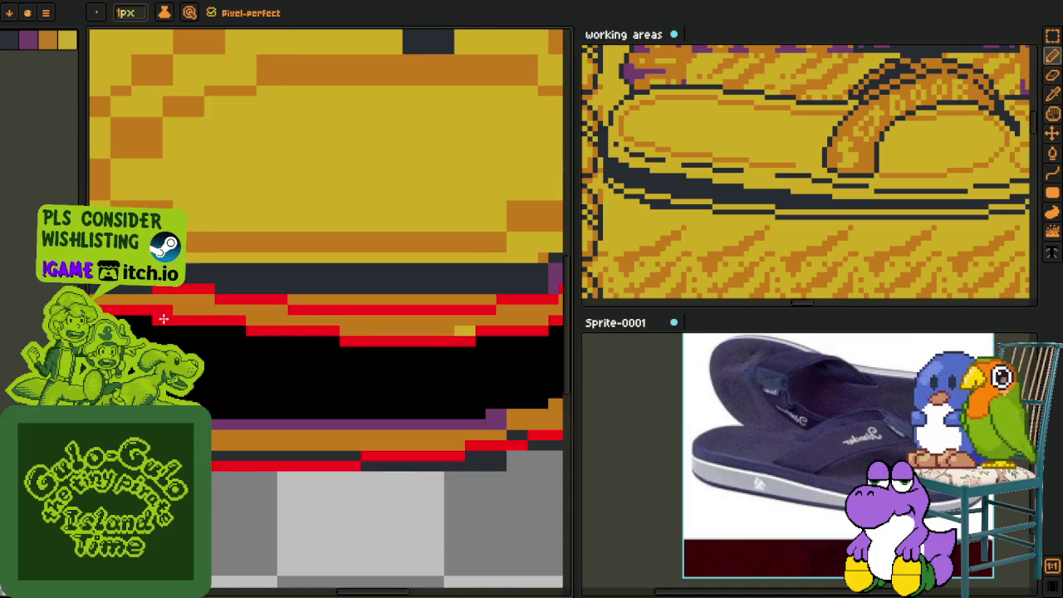
pyautogui.moveTo(164, 321); pyautogui.dragTo(277, 323)
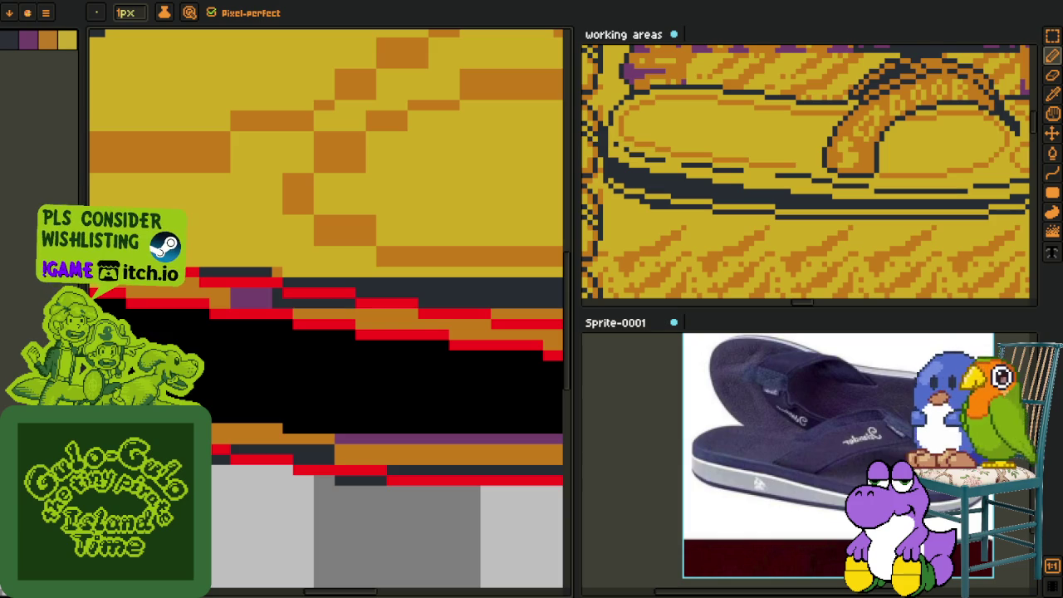
# Step: Scroll the view while touching up pixels along the sole's bottom edge
pyautogui.scroll(-3, 402, 358)
# Step: Pan and zoom across the sole's left side toward the canvas edge
pyautogui.scroll(-3, 391, 348)
pyautogui.scroll(2, 236, 355)
pyautogui.scroll(2, 200, 241)
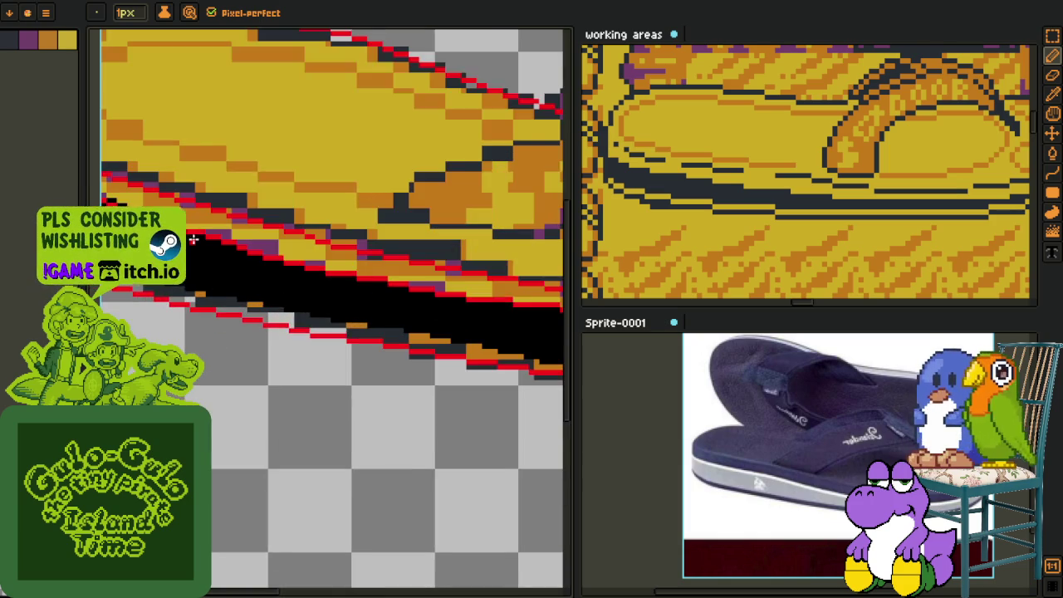
pyautogui.scroll(2, 199, 241)
pyautogui.press('i')
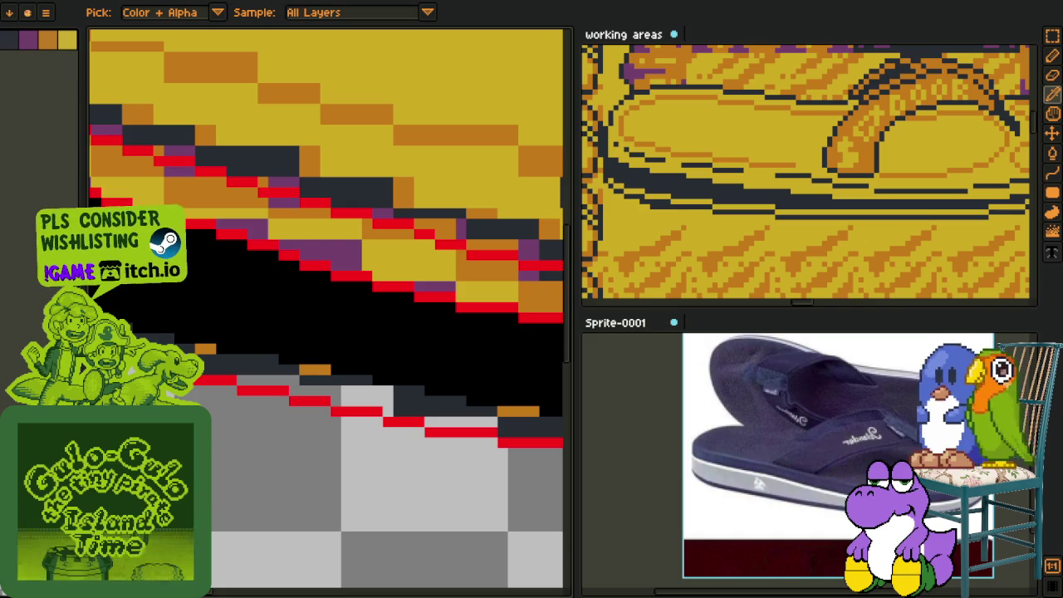
pyautogui.scroll(-3, 347, 304)
pyautogui.scroll(-1, 347, 304)
pyautogui.scroll(2, 347, 304)
pyautogui.moveTo(347, 304); pyautogui.dragTo(315, 387)
pyautogui.scroll(1, 316, 387)
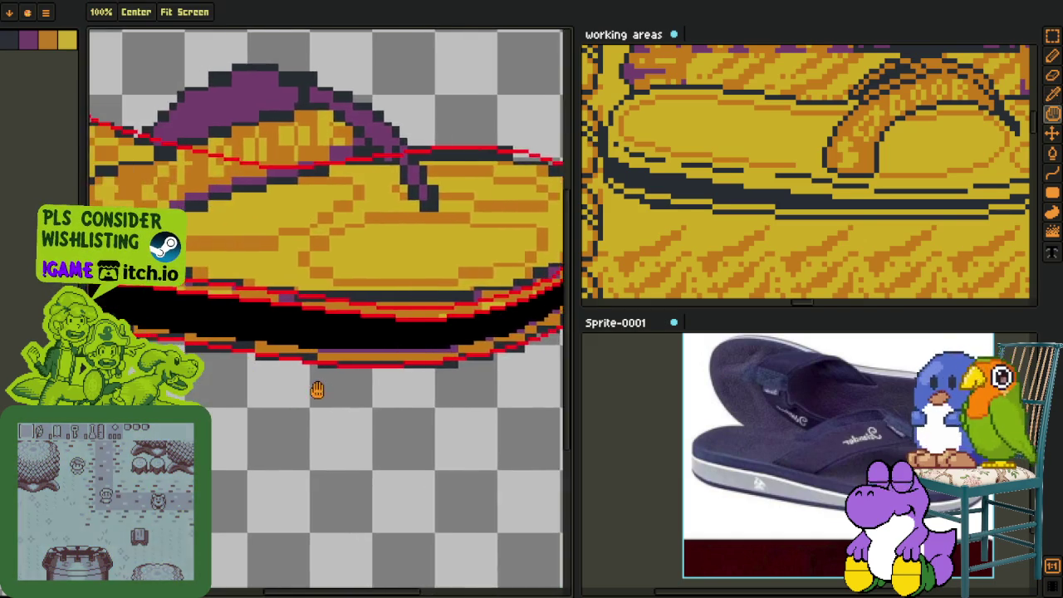
pyautogui.scroll(1, 268, 387)
pyautogui.scroll(1, 238, 382)
pyautogui.press('i')
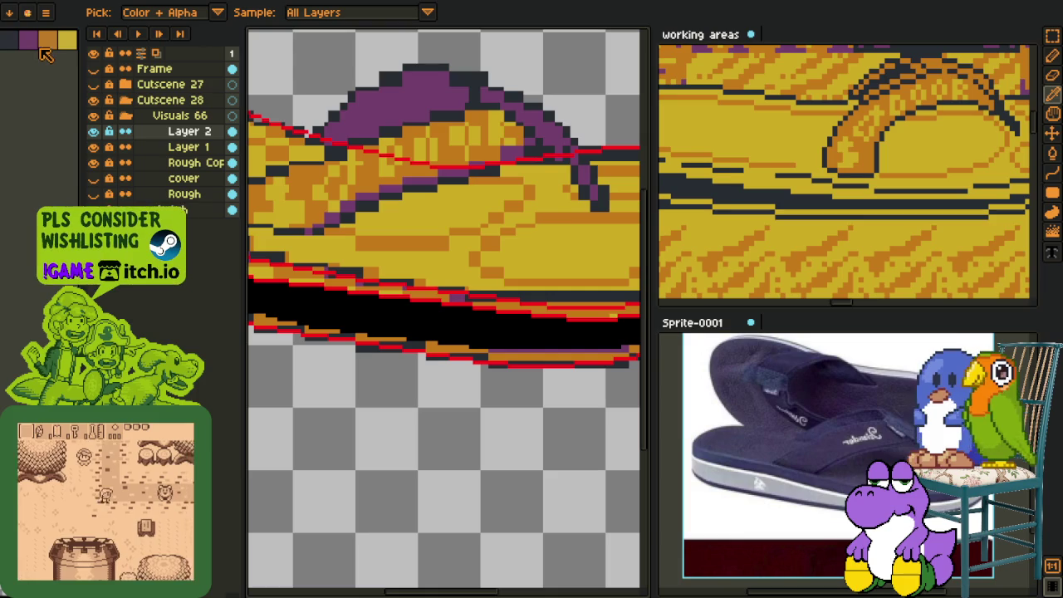
pyautogui.moveTo(335, 253); pyautogui.dragTo(378, 359)
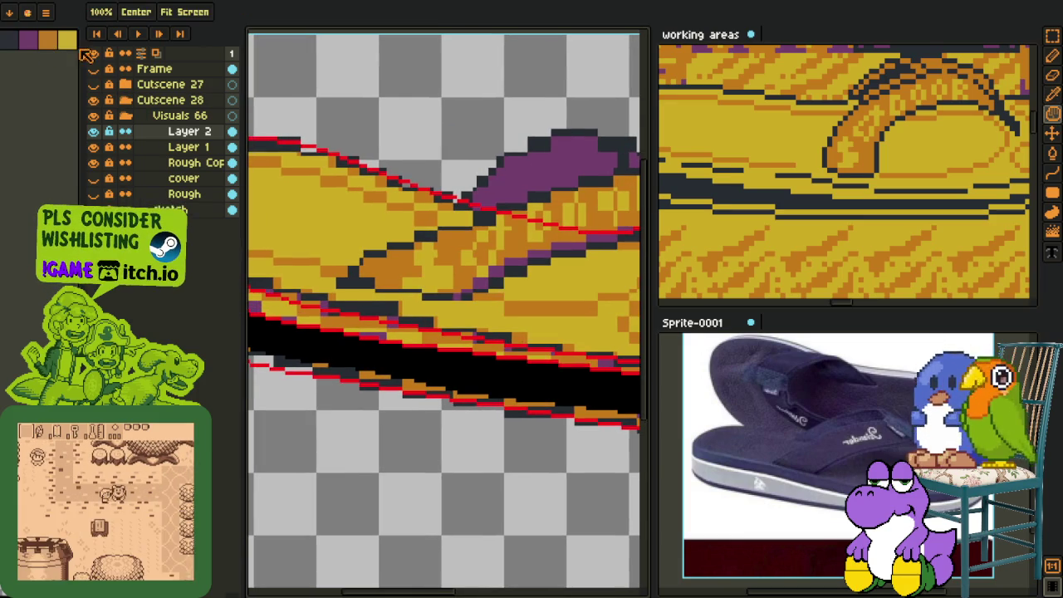
pyautogui.scroll(1, 378, 359)
pyautogui.scroll(1, 378, 359)
pyautogui.scroll(1, 378, 359)
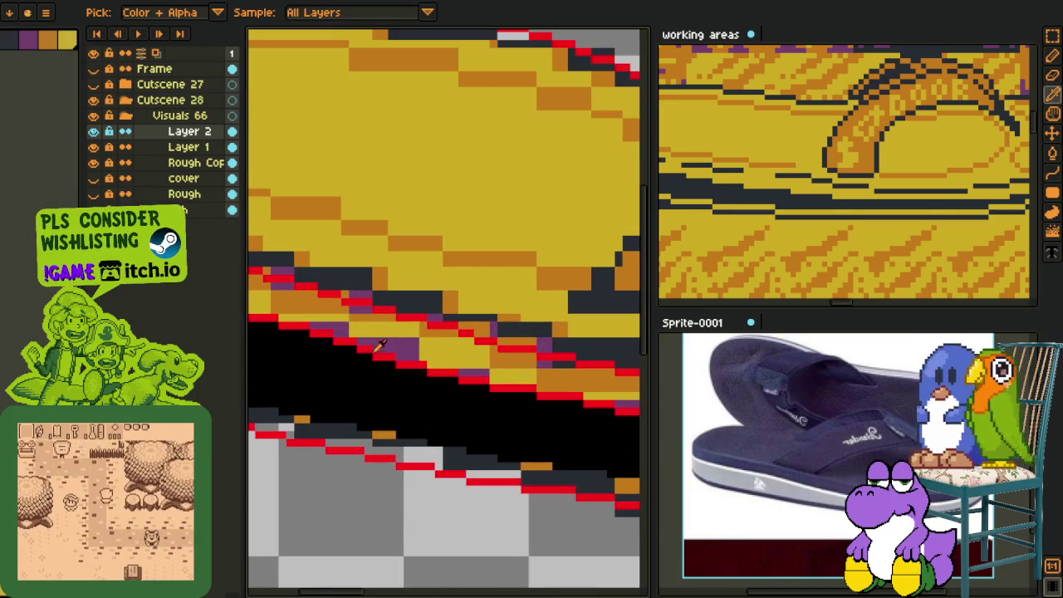
# Step: Open the Replace Color dialog and dismiss it without changes
pyautogui.hotkey('shift', 'r')
pyautogui.click(414, 465)
pyautogui.press('i')
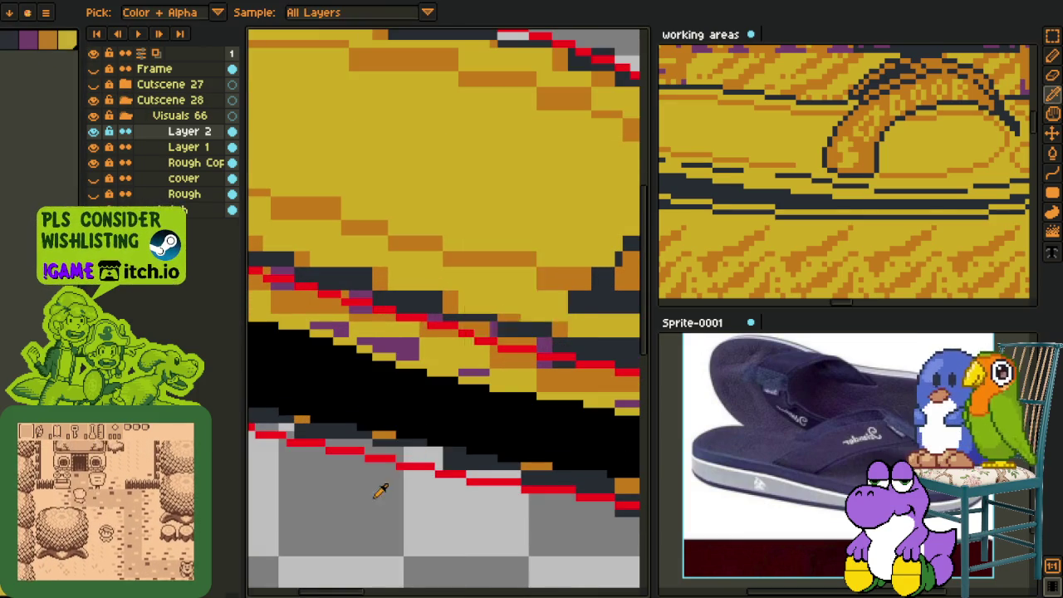
pyautogui.scroll(-3, 370, 511)
pyautogui.scroll(-2, 378, 540)
pyautogui.scroll(3, 471, 532)
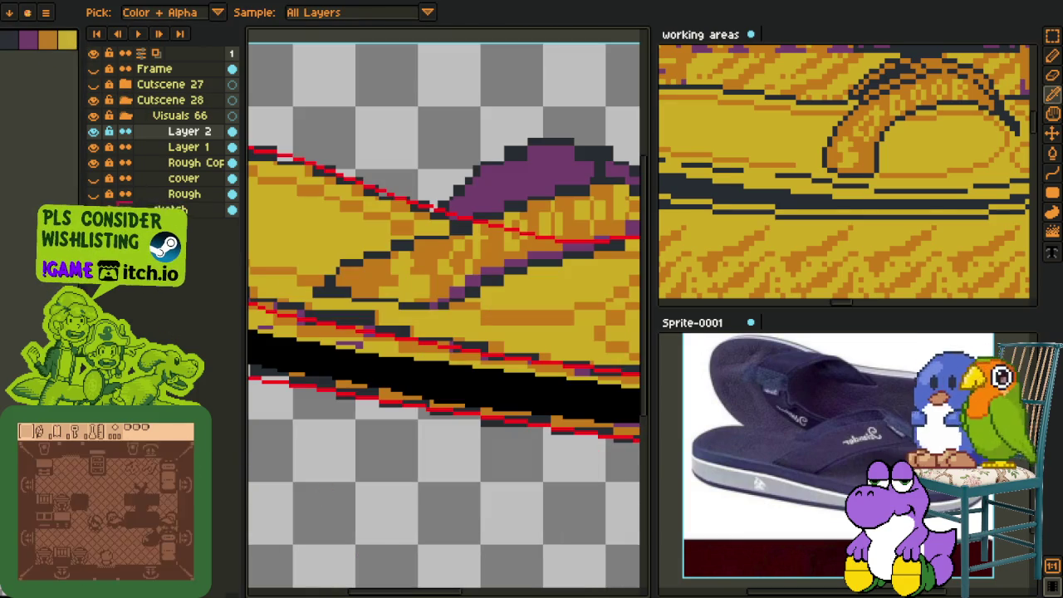
# Step: Hide the yellow fill layer, pan to the sole's curved end, and select Layer 1
pyautogui.click(93, 162)
pyautogui.press('h')
pyautogui.moveTo(473, 375)
pyautogui.mouseDown()
pyautogui.moveTo(384, 293)
pyautogui.moveTo(463, 349)
pyautogui.mouseUp()
pyautogui.click(159, 150)
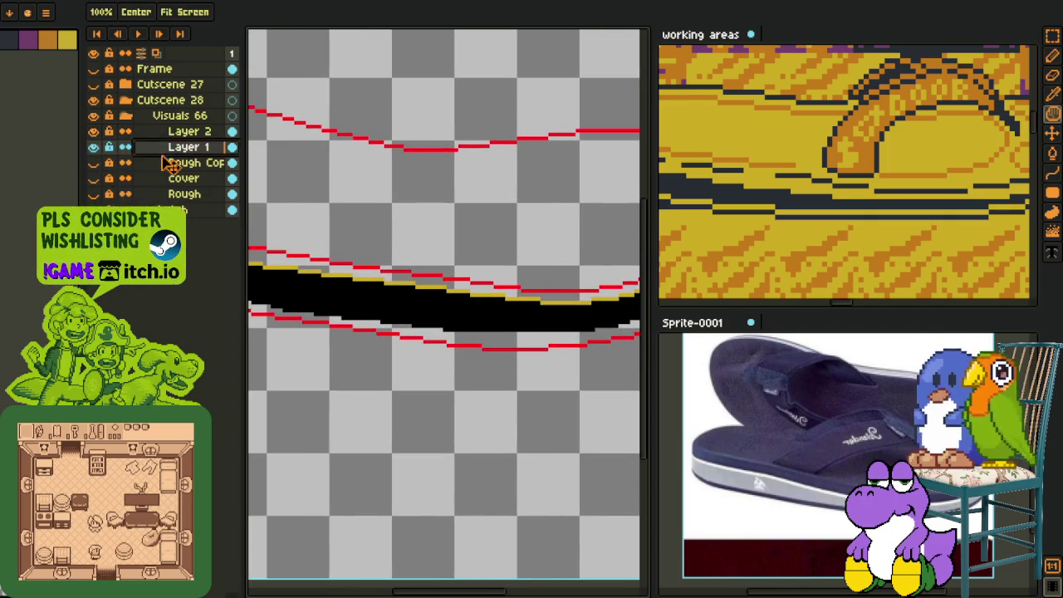
# Step: On Layer 1, add black pixel rows beneath the sole band, extending them rightward
pyautogui.press('Tab')
pyautogui.press('i')
pyautogui.scroll(1, 408, 374)
pyautogui.scroll(2, 379, 304)
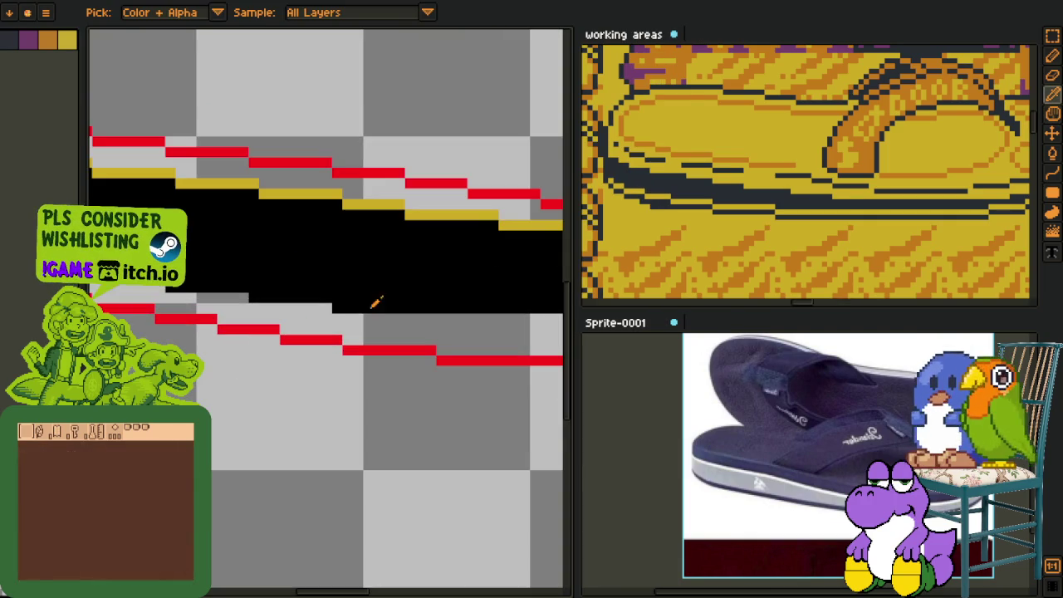
pyautogui.moveTo(368, 297)
pyautogui.mouseDown()
pyautogui.moveTo(260, 320)
pyautogui.moveTo(246, 340)
pyautogui.moveTo(420, 337)
pyautogui.mouseUp()
pyautogui.press('b')
pyautogui.moveTo(312, 343); pyautogui.dragTo(524, 342)
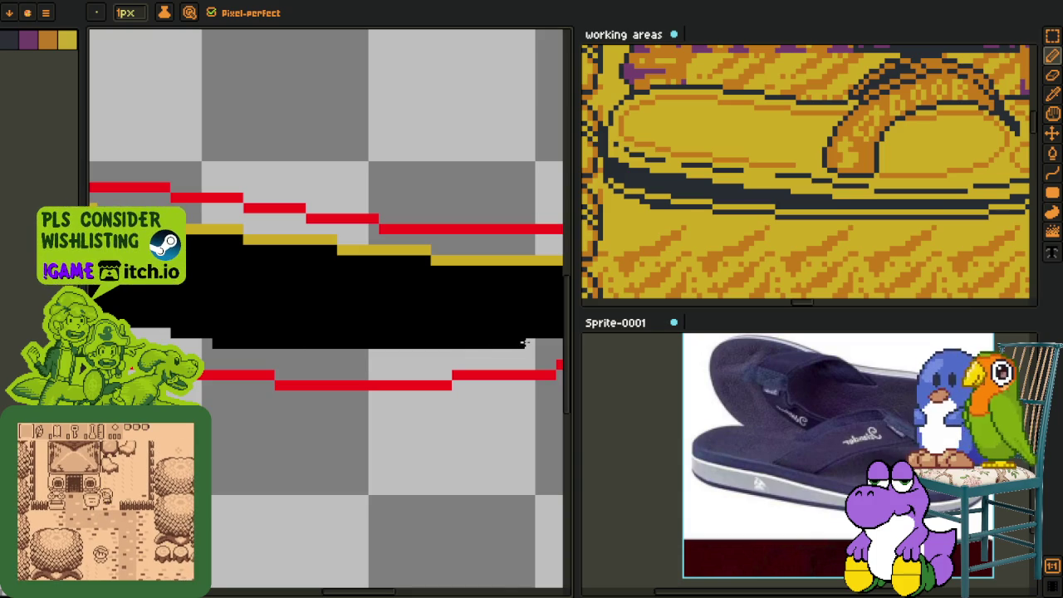
pyautogui.moveTo(307, 355); pyautogui.dragTo(459, 354)
# Step: Extend the black sole stroke further left along its curve with the 1px pencil
pyautogui.scroll(-3, 459, 354)
pyautogui.scroll(-3, 459, 354)
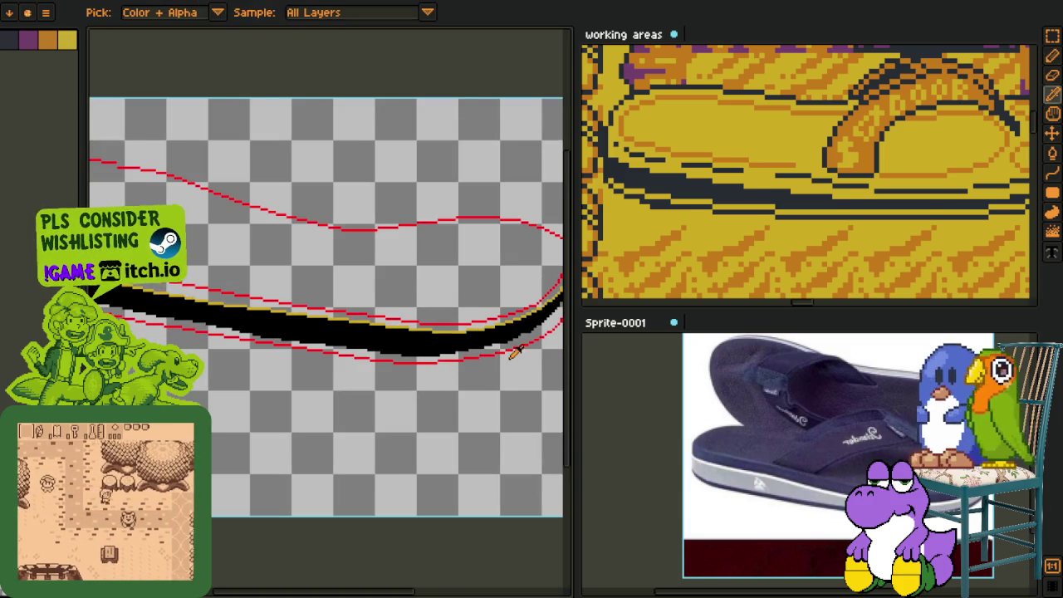
pyautogui.scroll(2, 325, 375)
pyautogui.scroll(2, 325, 375)
pyautogui.scroll(2, 320, 353)
pyautogui.press('b')
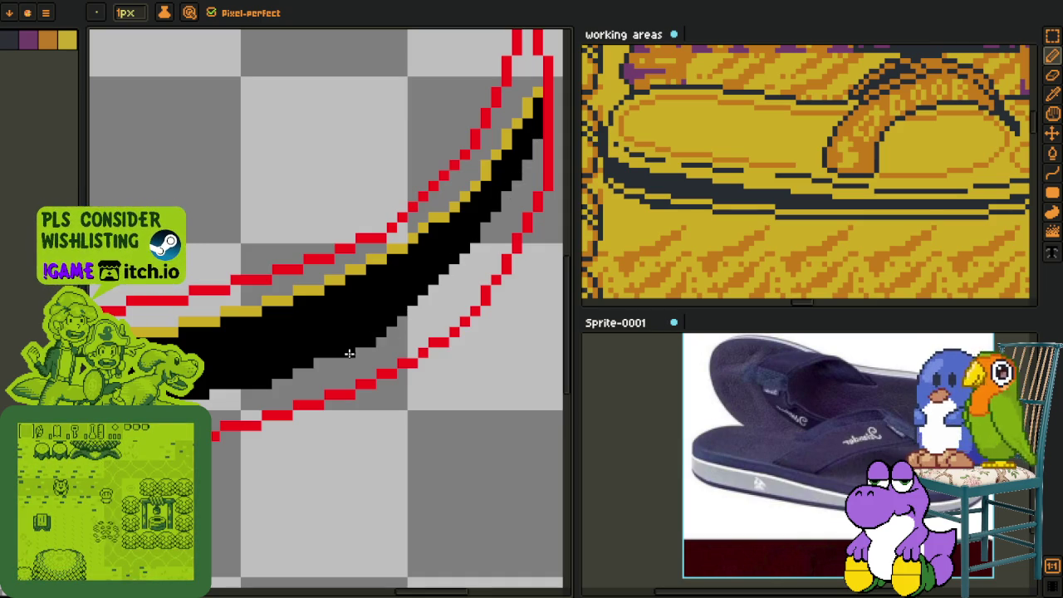
pyautogui.scroll(-3, 359, 350)
pyautogui.press('i')
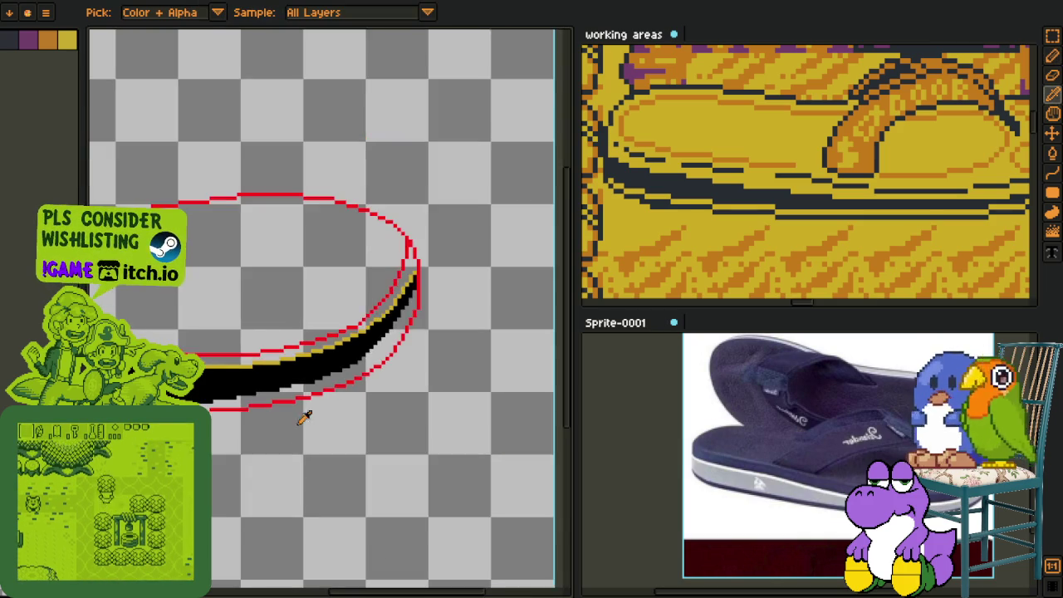
pyautogui.scroll(3, 299, 415)
pyautogui.press('b')
pyautogui.moveTo(307, 379); pyautogui.dragTo(198, 404)
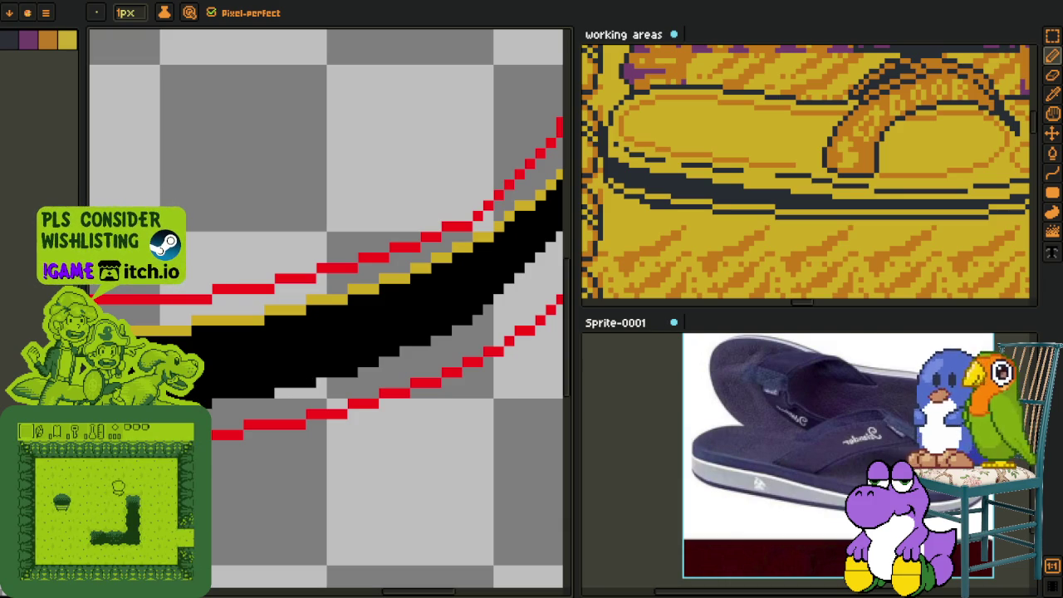
# Step: Save the sprite with the thickened black sole stroke
pyautogui.scroll(-1, 270, 389)
pyautogui.scroll(2, 301, 387)
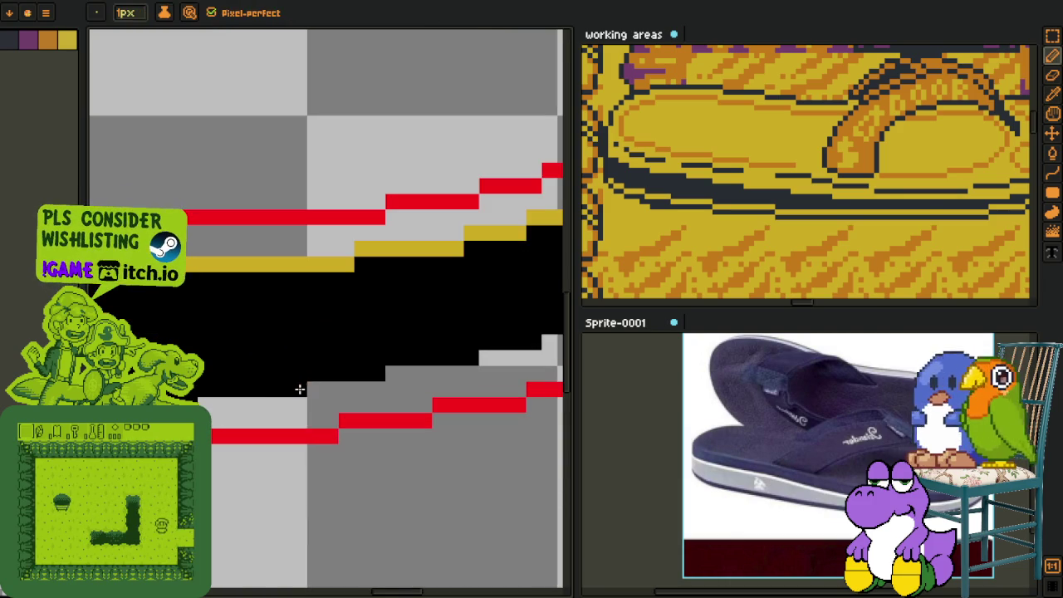
pyautogui.scroll(-3, 395, 382)
pyautogui.press('i')
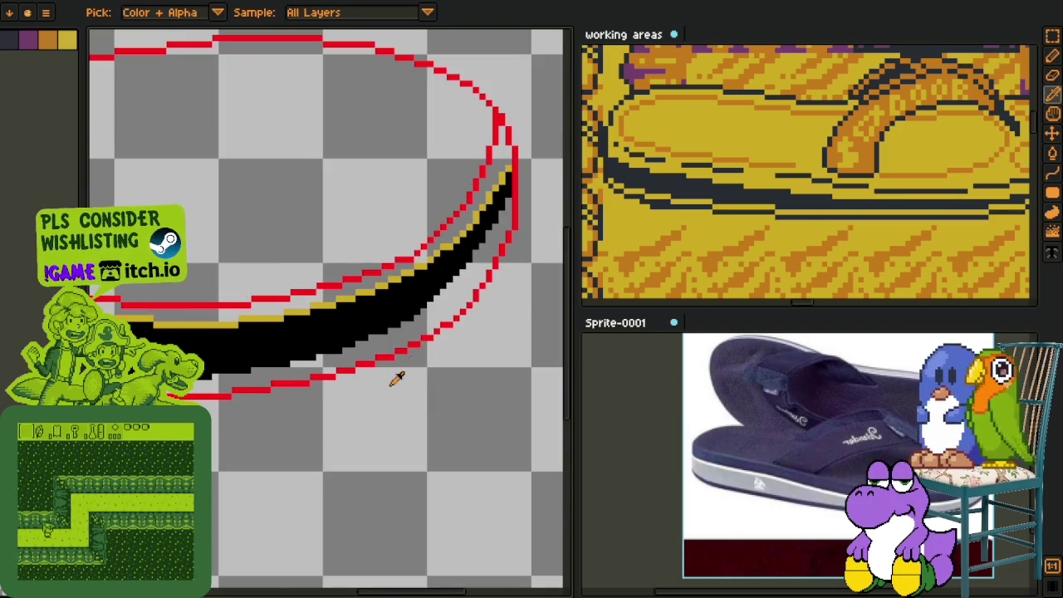
pyautogui.scroll(3, 375, 340)
pyautogui.scroll(-3, 381, 336)
pyautogui.hotkey('ctrl', 's')
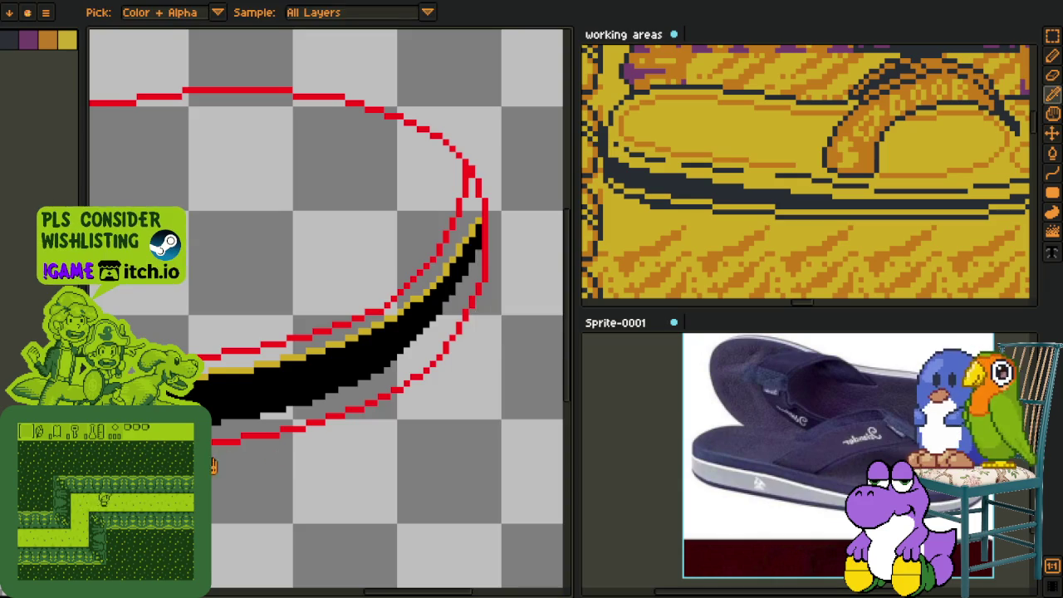
# Step: Pan along the stroke's steeper upper-left part and pick the first palette colour
pyautogui.scroll(3, 476, 410)
pyautogui.moveTo(476, 409)
pyautogui.mouseDown()
pyautogui.moveTo(343, 387)
pyautogui.moveTo(285, 315)
pyautogui.mouseUp()
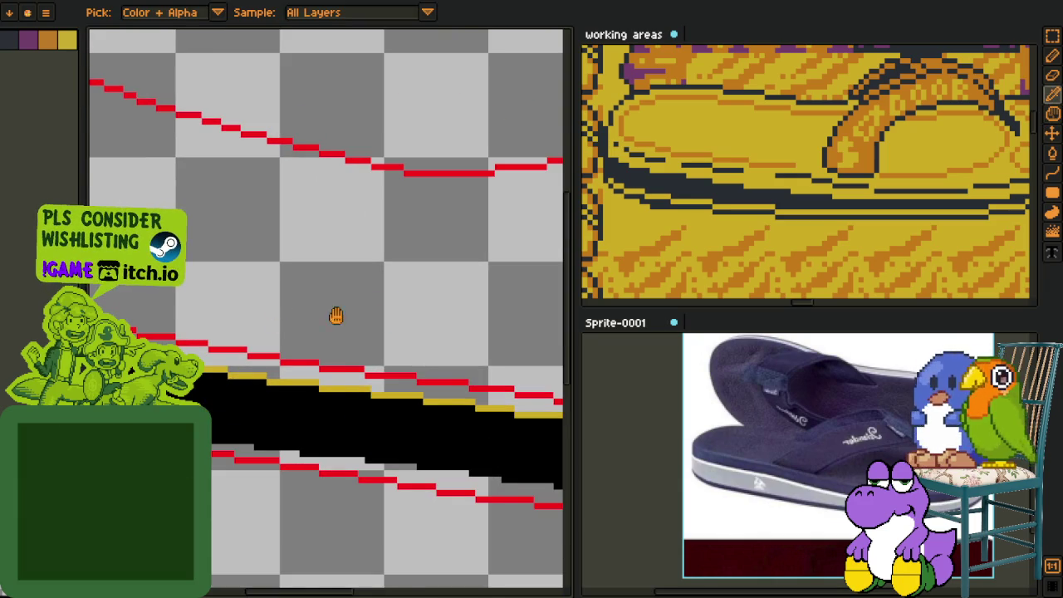
pyautogui.press('h')
pyautogui.moveTo(262, 215); pyautogui.dragTo(173, 90)
pyautogui.click(46, 39)
pyautogui.press('f')
pyautogui.press('i')
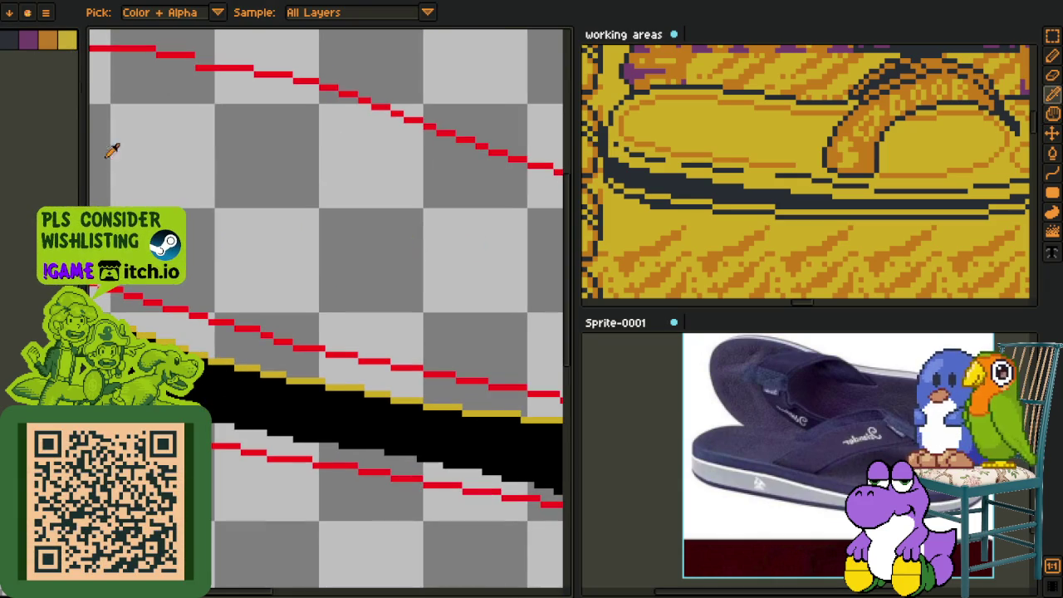
pyautogui.click(31, 40)
# Step: Make Layer 2 the active layer with the Bucket fill tool selected
pyautogui.press('f')
pyautogui.press('i')
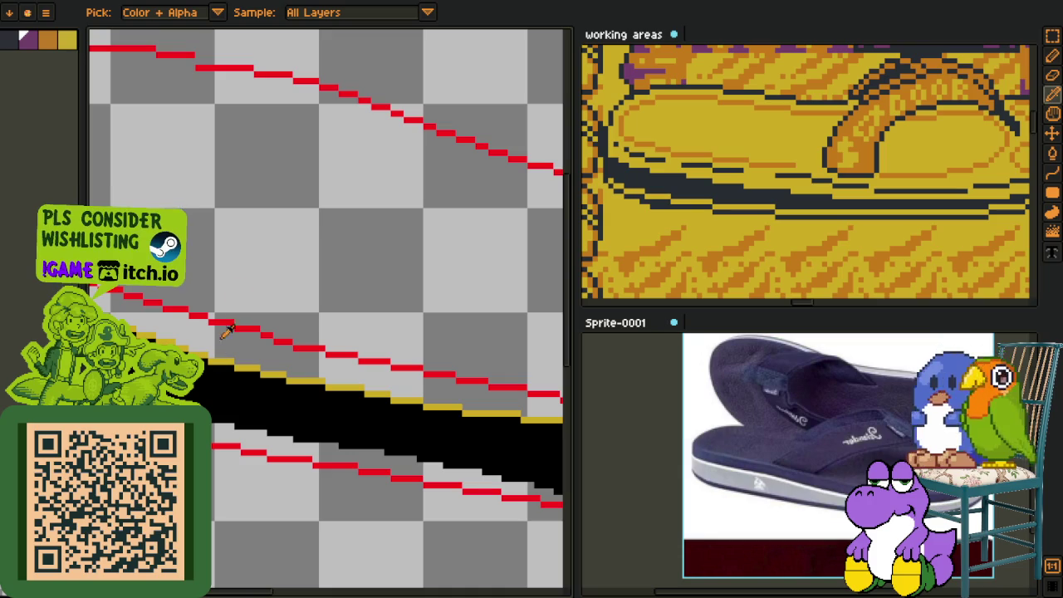
pyautogui.press('f')
pyautogui.scroll(-1, 99, 300)
pyautogui.scroll(-1, 99, 299)
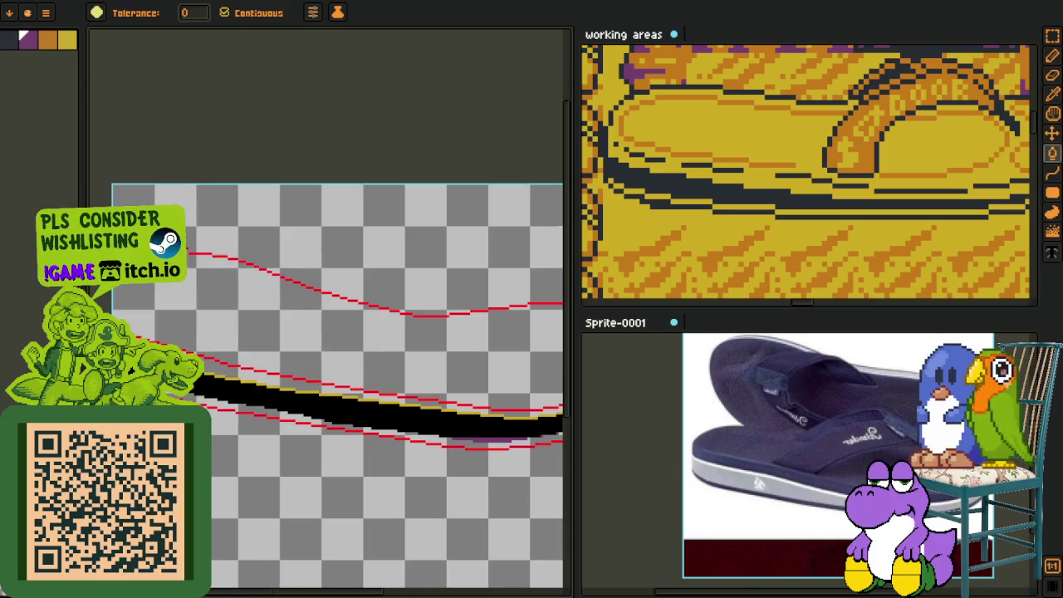
pyautogui.press('Tab')
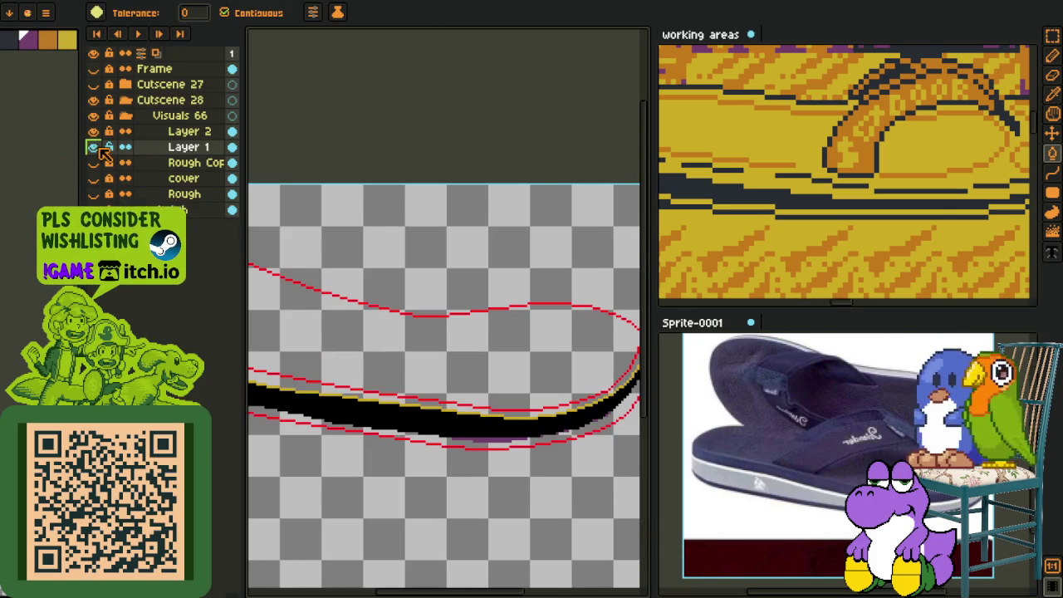
pyautogui.click(112, 136)
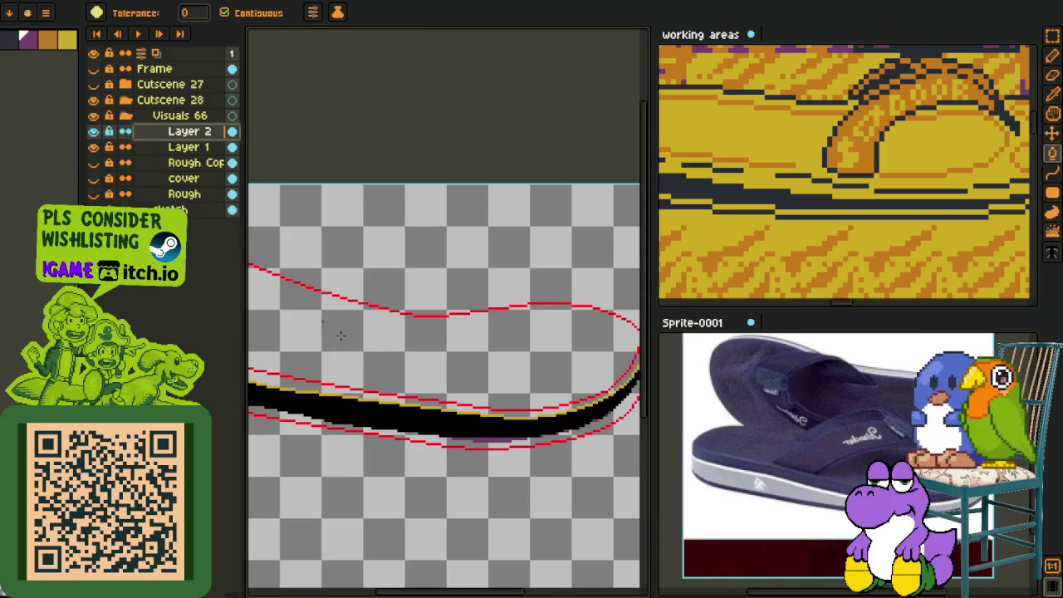
pyautogui.press('Tab')
pyautogui.press('Tab')
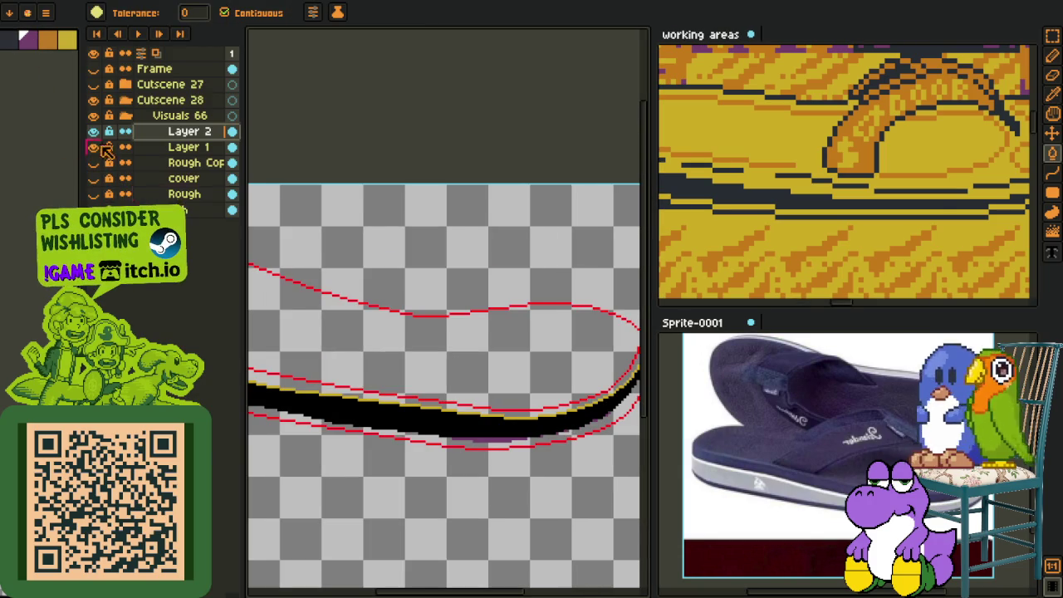
# Step: Bucket-fill the black sole band purple, then merge Layer 2 down into Layer 1
pyautogui.click(467, 422)
pyautogui.scroll(-3, 465, 398)
pyautogui.scroll(3, 468, 394)
pyautogui.press('i')
pyautogui.press('z')
pyautogui.scroll(2, 460, 378)
pyautogui.rightClick(184, 135)
pyautogui.click(235, 228)
# Step: Bucket-fill the strips above and below the purple band orange
pyautogui.press('i')
pyautogui.press('z')
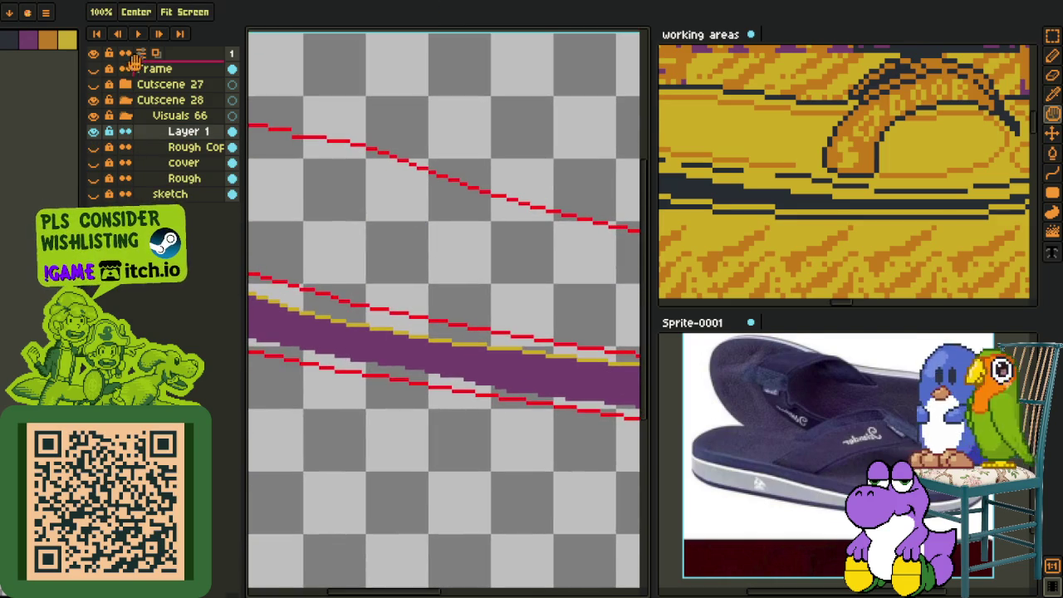
pyautogui.press('i')
pyautogui.scroll(2, 364, 307)
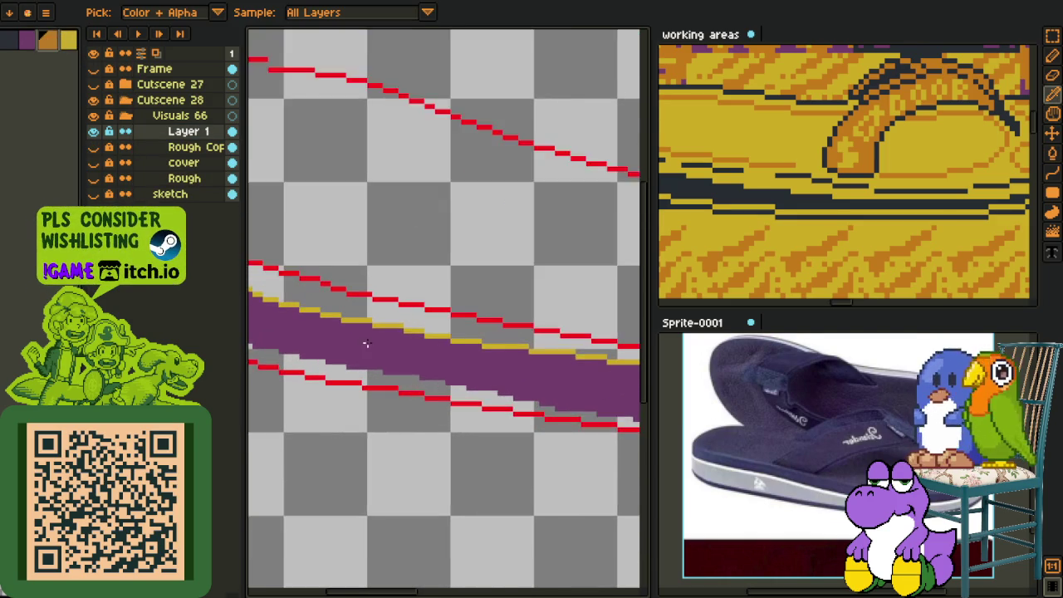
pyautogui.press('g')
pyautogui.click(363, 306)
pyautogui.click(365, 388)
# Step: Zoom in and out to inspect the orange-edged purple band
pyautogui.scroll(-2, 365, 389)
pyautogui.press('z')
pyautogui.scroll(-1, 498, 348)
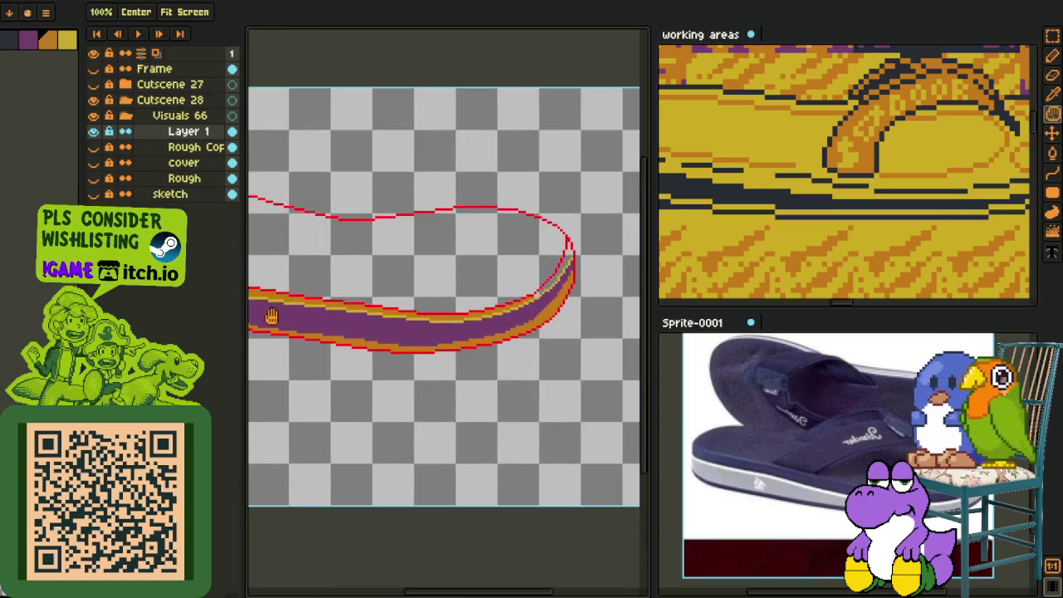
pyautogui.scroll(1, 599, 372)
pyautogui.scroll(1, 599, 371)
pyautogui.scroll(1, 465, 314)
pyautogui.press('i')
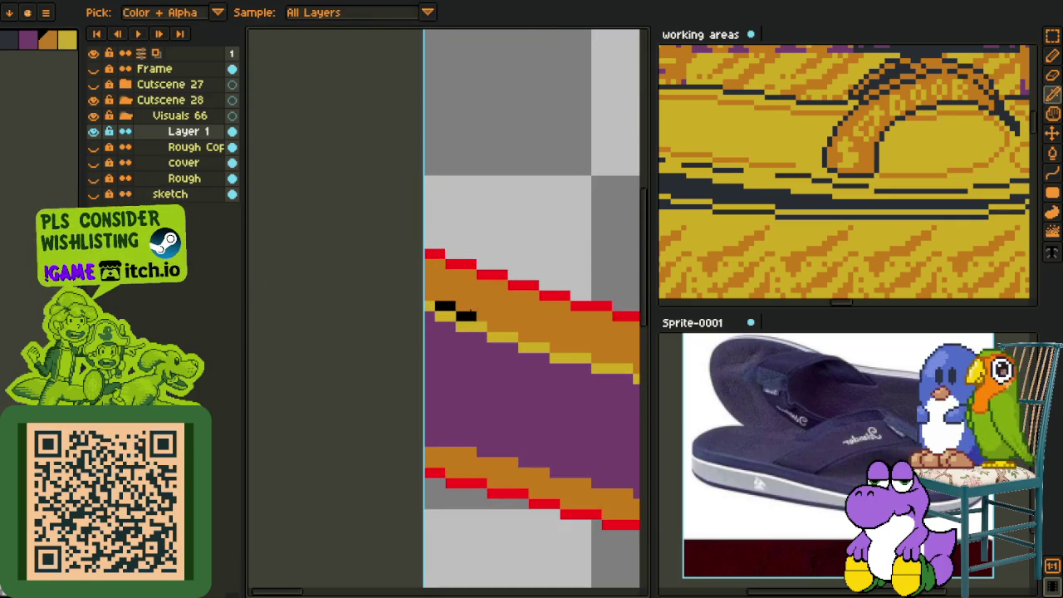
pyautogui.press('b')
pyautogui.scroll(-2, 451, 306)
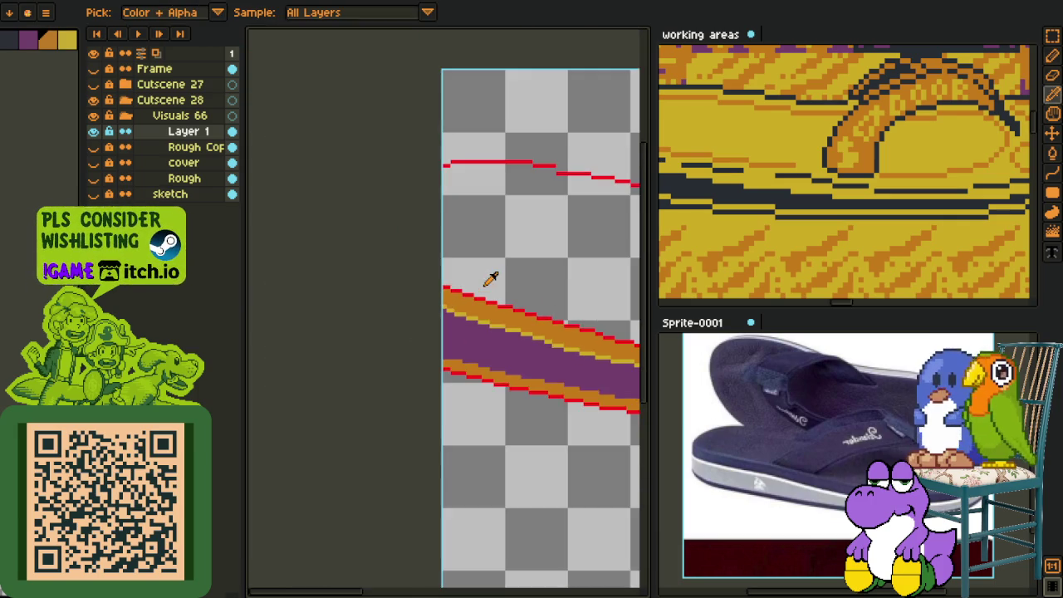
pyautogui.scroll(-2, 486, 280)
pyautogui.press('i')
pyautogui.press('z')
pyautogui.scroll(3, 467, 302)
pyautogui.press('i')
pyautogui.scroll(1, 468, 303)
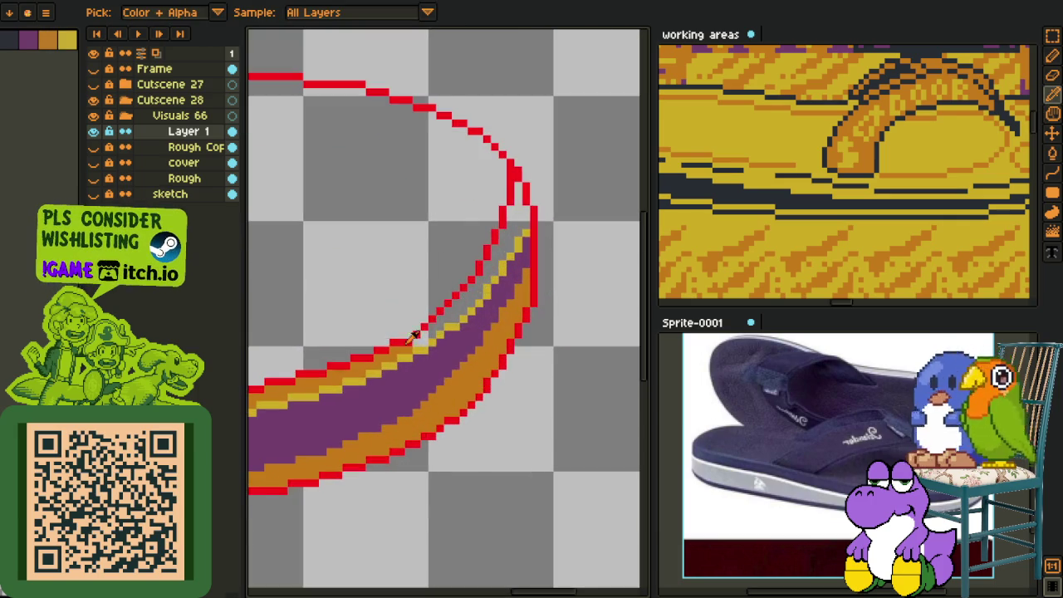
pyautogui.press('g')
pyautogui.scroll(-3, 420, 334)
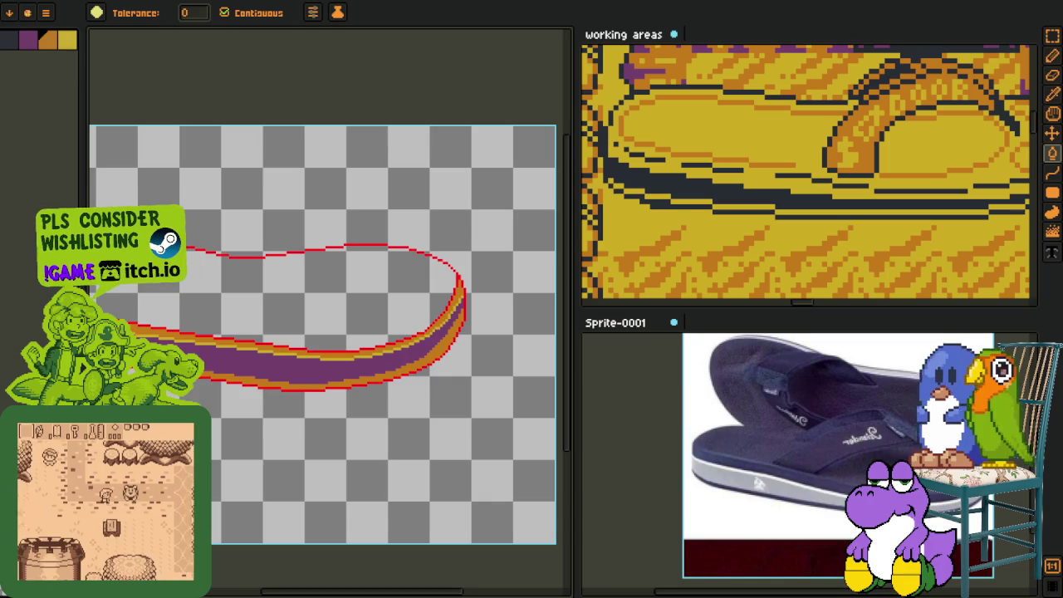
# Step: Zoom in on the sole and paint purple over part of the orange lower band
pyautogui.scroll(-2, 252, 318)
pyautogui.scroll(-2, 252, 318)
pyautogui.scroll(5, 251, 318)
pyautogui.scroll(-3, 251, 318)
pyautogui.press('h')
pyautogui.press('o')
pyautogui.scroll(2, 380, 275)
pyautogui.scroll(2, 271, 332)
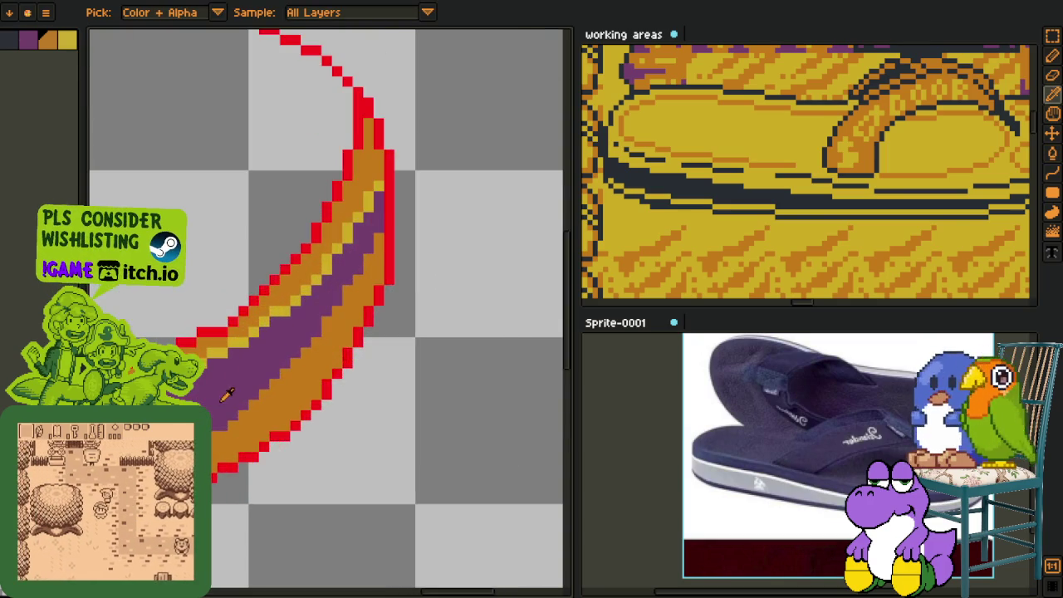
pyautogui.scroll(2, 228, 395)
pyautogui.press('b')
pyautogui.moveTo(255, 414)
pyautogui.mouseDown()
pyautogui.moveTo(365, 332)
pyautogui.moveTo(474, 157)
pyautogui.moveTo(287, 385)
pyautogui.moveTo(369, 282)
pyautogui.mouseUp()
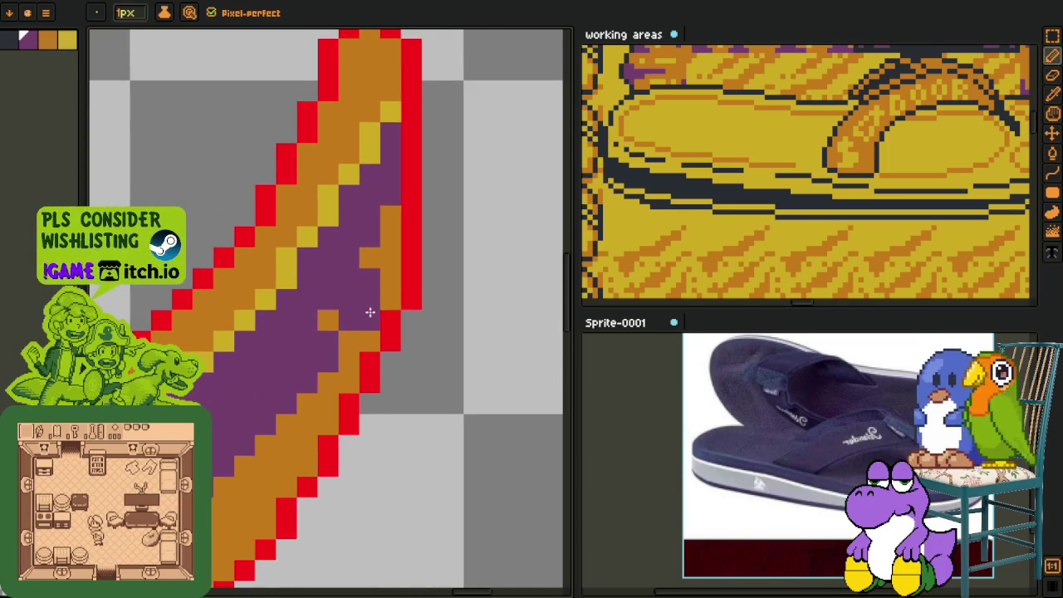
# Step: Sample purple from the canvas and paint the stray orange pixels purple
pyautogui.press('o')
pyautogui.press('b')
pyautogui.moveTo(331, 318)
pyautogui.mouseDown()
pyautogui.moveTo(371, 262)
pyautogui.moveTo(387, 209)
pyautogui.mouseUp()
pyautogui.scroll(-5, 408, 218)
pyautogui.scroll(-1, 420, 218)
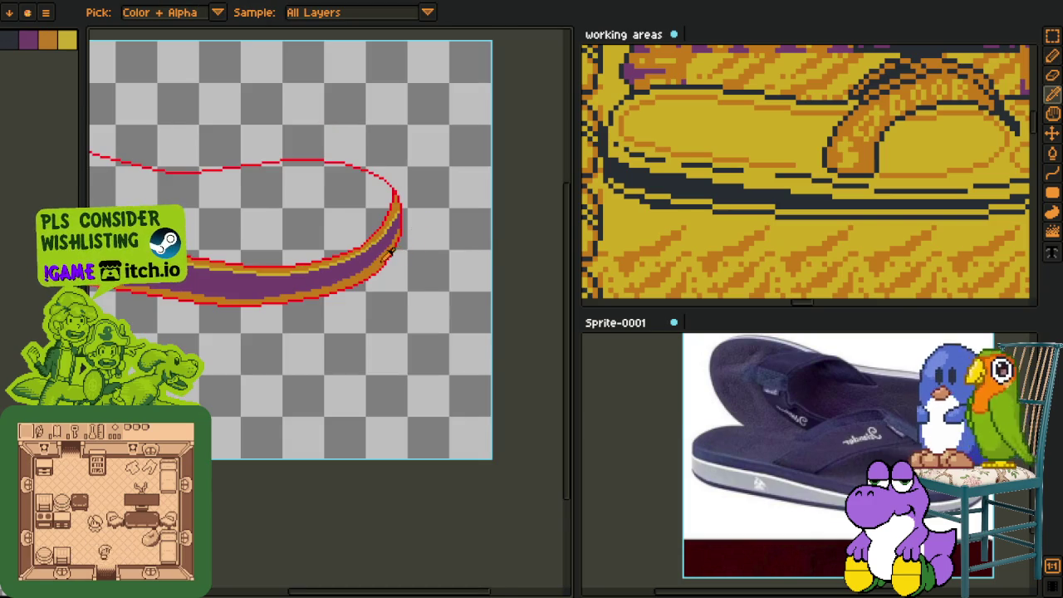
pyautogui.scroll(-3, 392, 250)
pyautogui.scroll(5, 392, 250)
# Step: Recolour a remaining stray orange pixel purple and save the sprite
pyautogui.press('h')
pyautogui.press('o')
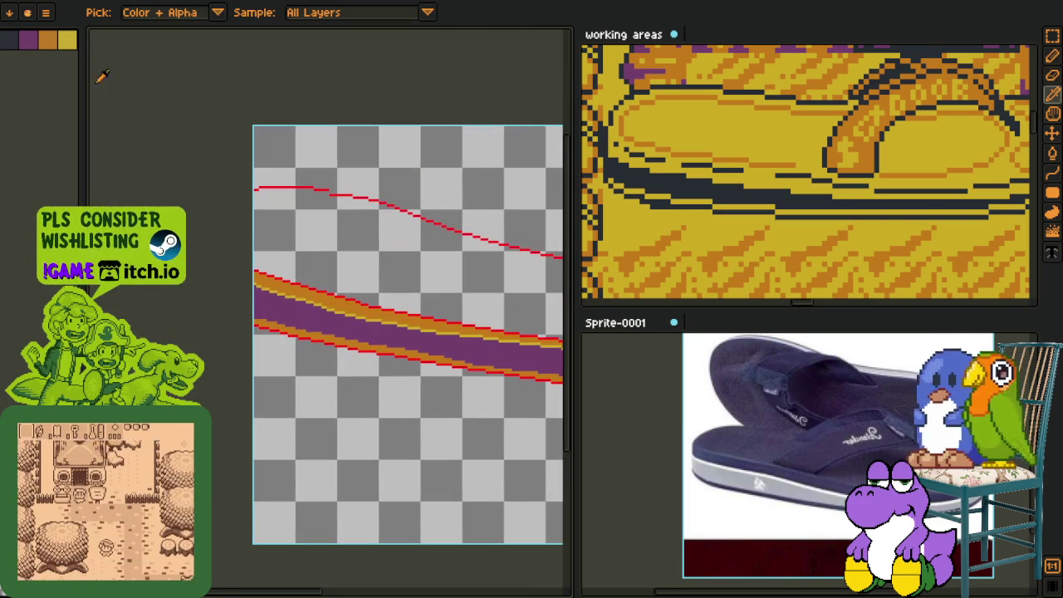
pyautogui.click(28, 39)
pyautogui.press('b')
pyautogui.scroll(3, 275, 321)
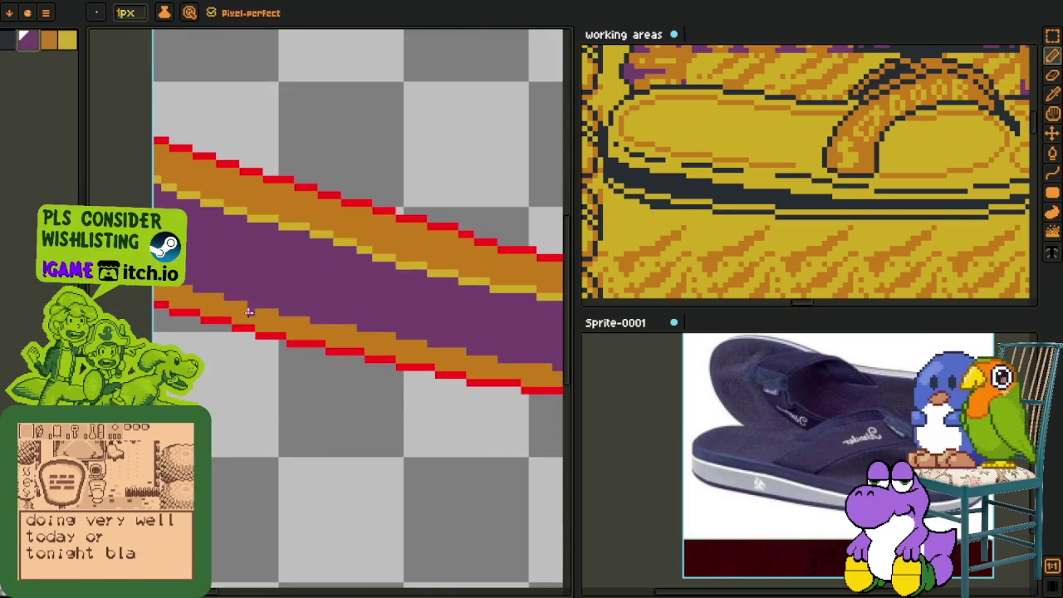
pyautogui.scroll(1, 176, 344)
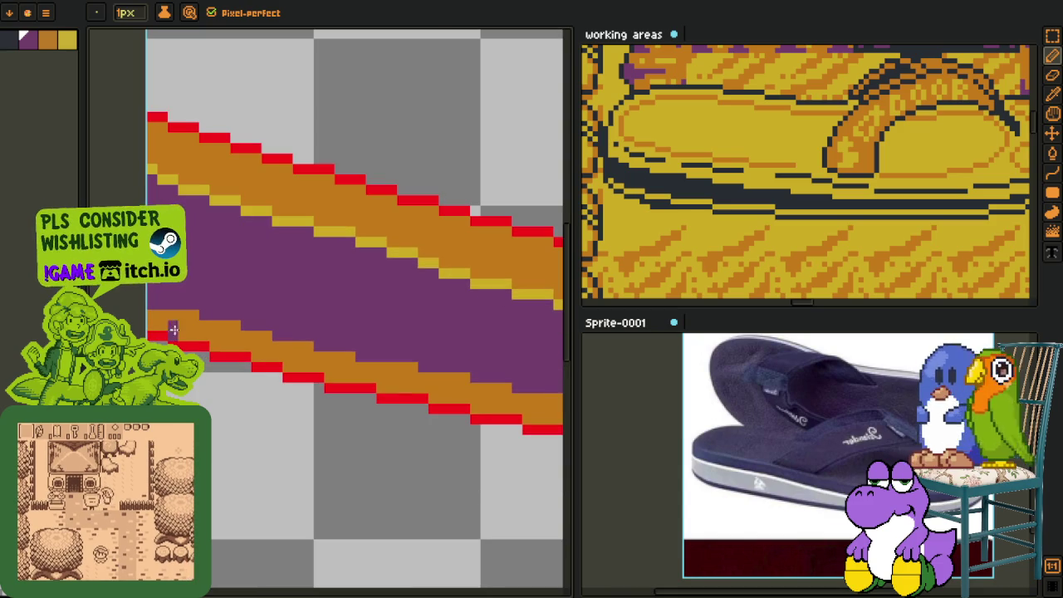
pyautogui.keyDown('alt'); pyautogui.click(208, 304); pyautogui.keyUp('alt')
pyautogui.click(212, 335)
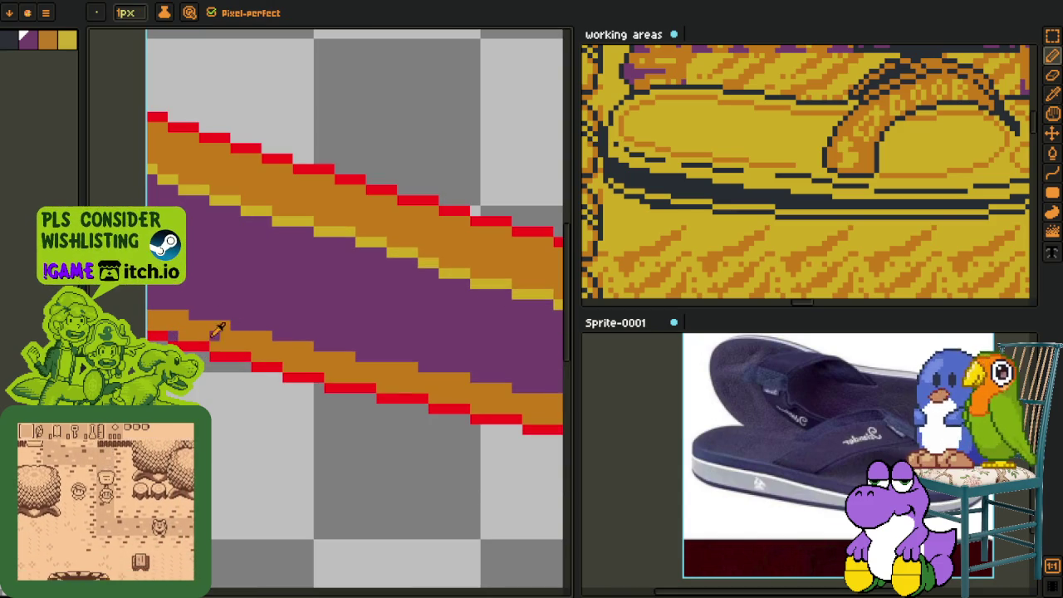
pyautogui.keyDown('alt'); pyautogui.click(255, 308); pyautogui.keyUp('alt')
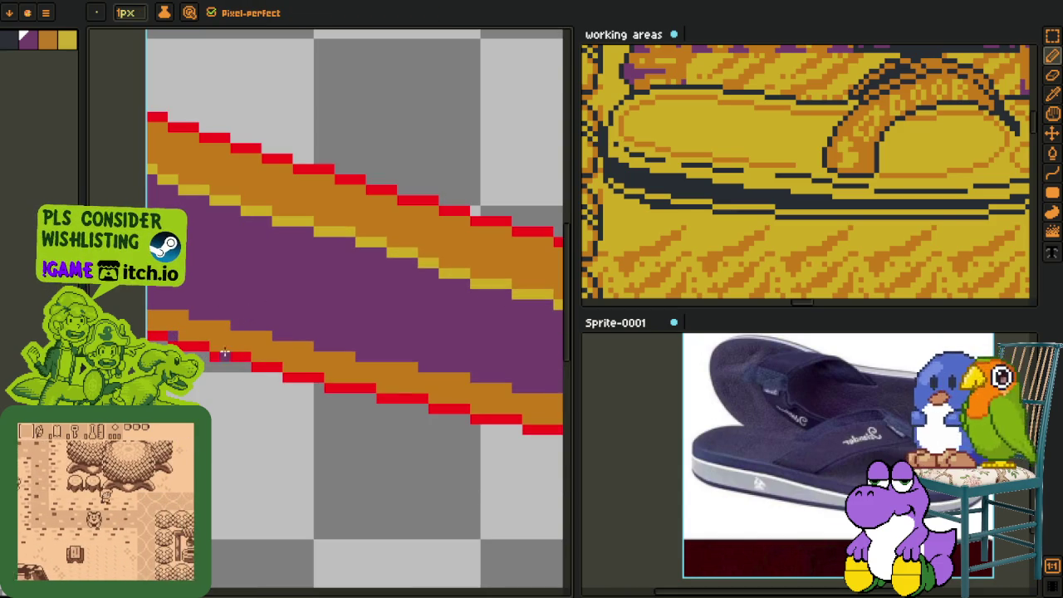
pyautogui.hotkey('ctrl', 's')
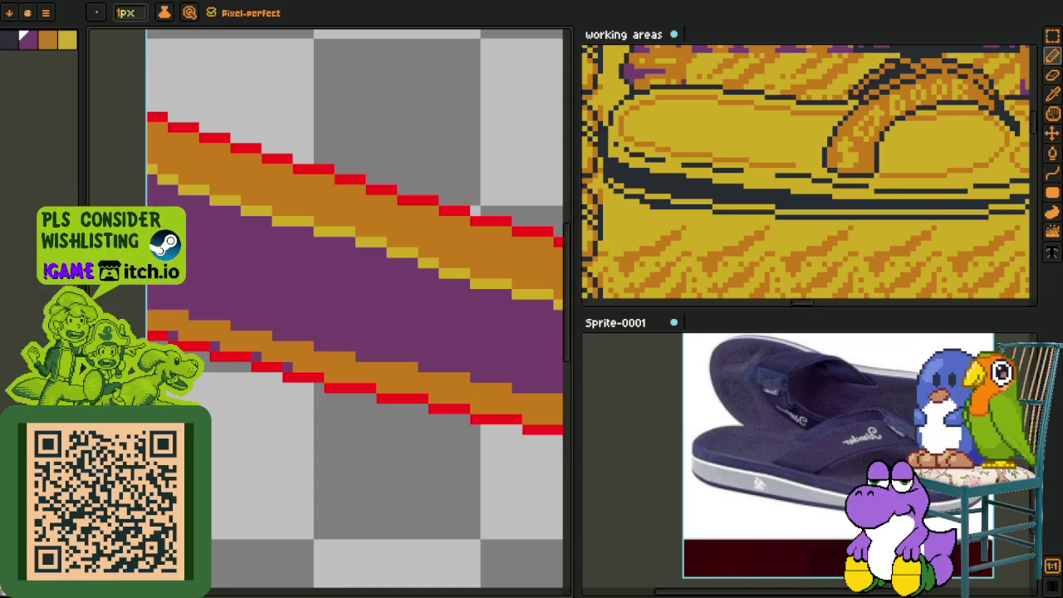
# Step: Zoom the view on the cleaned sole edge
pyautogui.scroll(1, 362, 365)
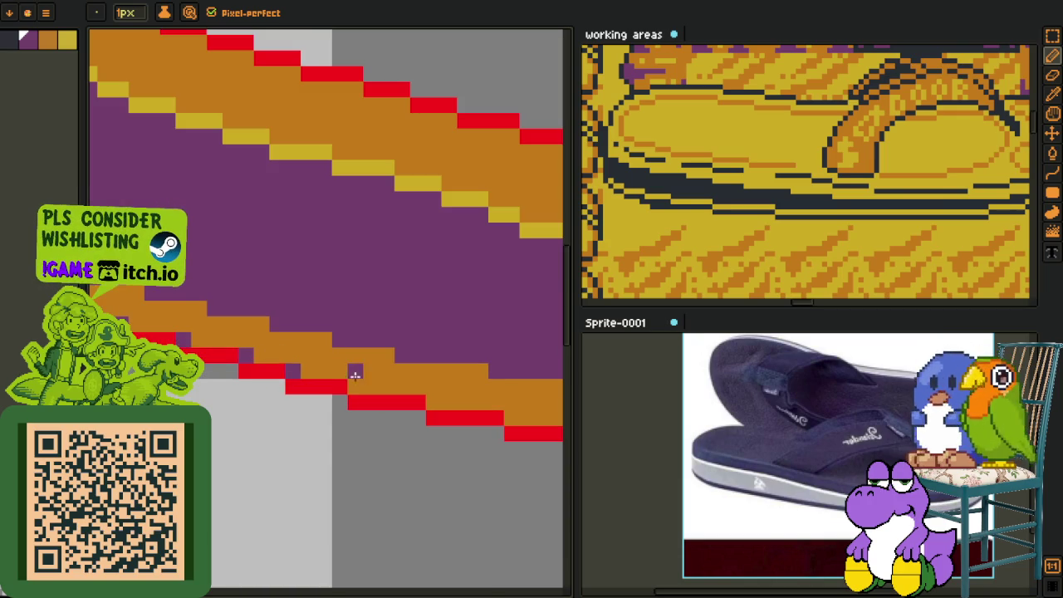
# Step: Fill the red outline's step corners with purple, moving along the sole's lower edge
pyautogui.scroll(1, 258, 355)
pyautogui.press('b')
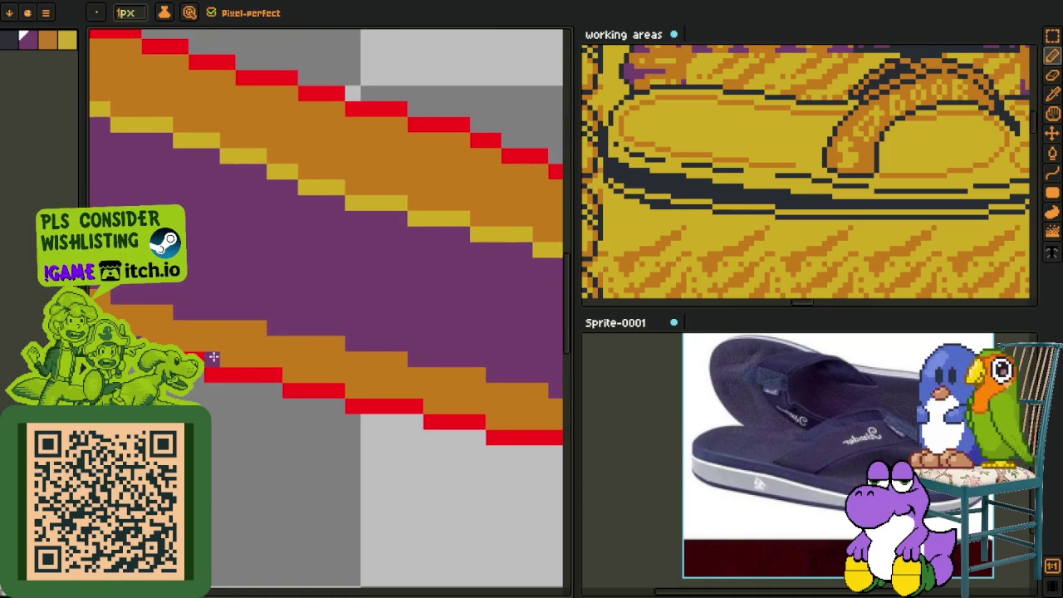
pyautogui.moveTo(301, 365)
pyautogui.mouseDown()
pyautogui.moveTo(425, 404)
pyautogui.moveTo(263, 334)
pyautogui.mouseUp()
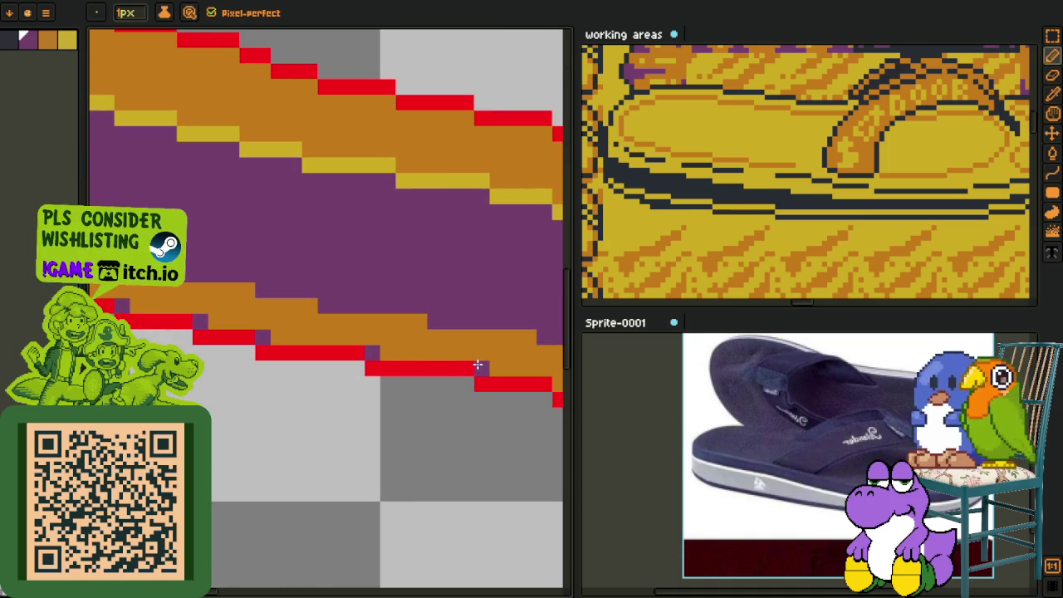
pyautogui.moveTo(510, 370); pyautogui.dragTo(309, 345)
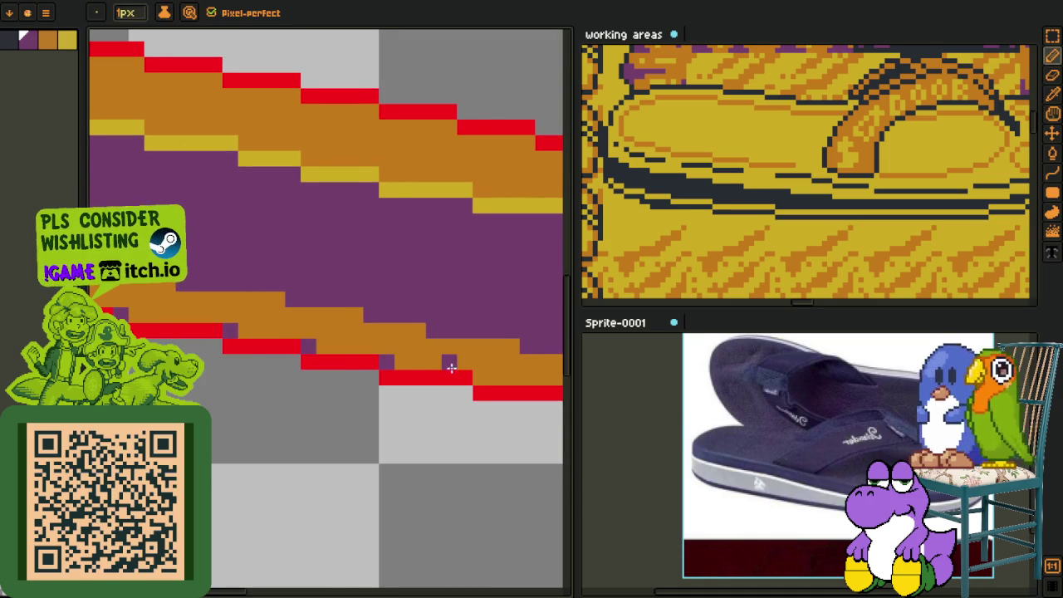
pyautogui.moveTo(450, 367); pyautogui.dragTo(274, 349)
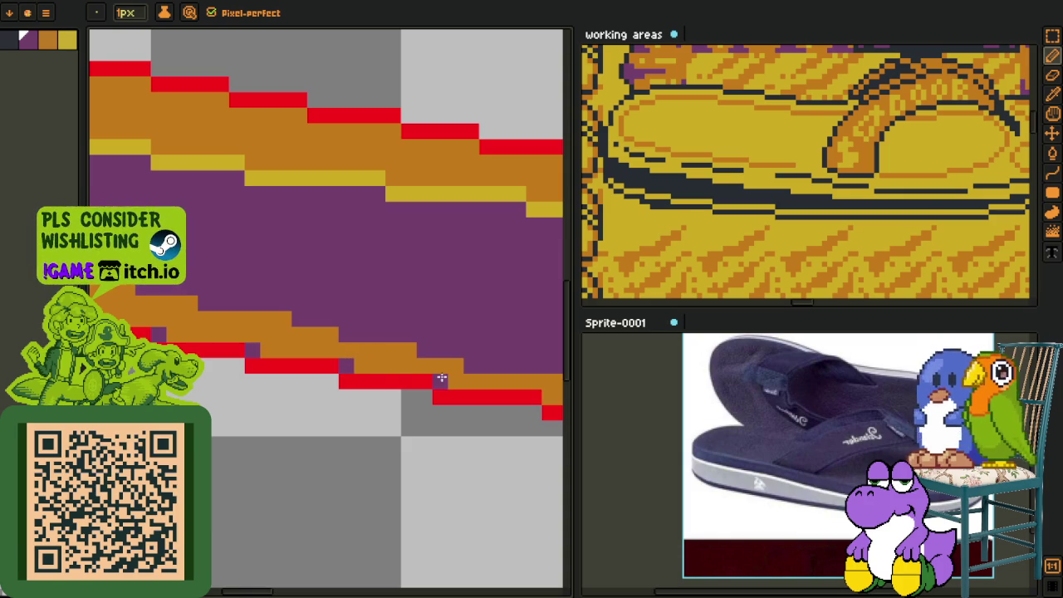
pyautogui.moveTo(441, 378); pyautogui.dragTo(249, 337)
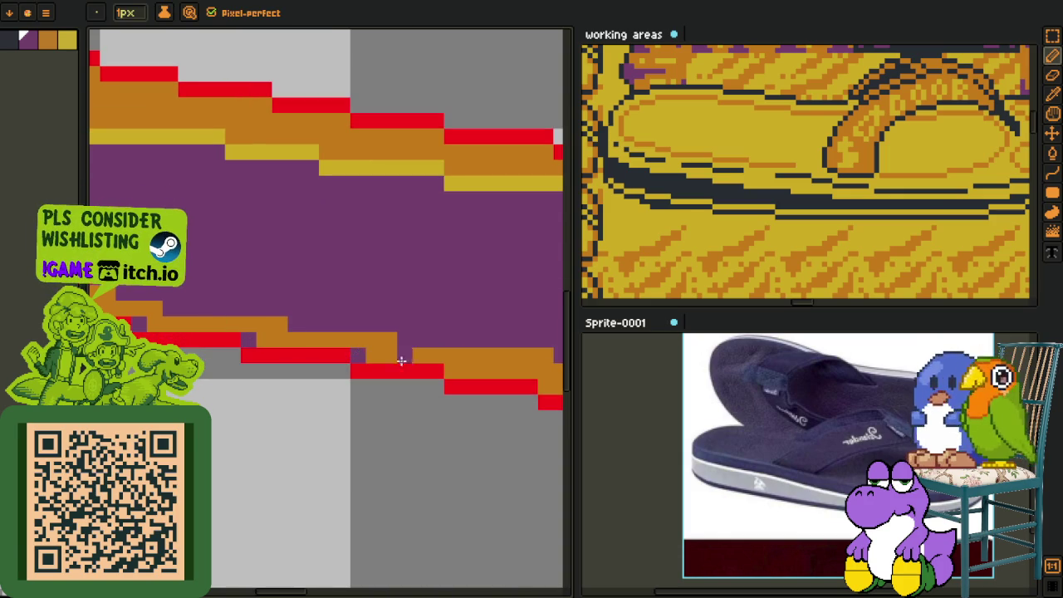
pyautogui.moveTo(448, 370); pyautogui.dragTo(230, 343)
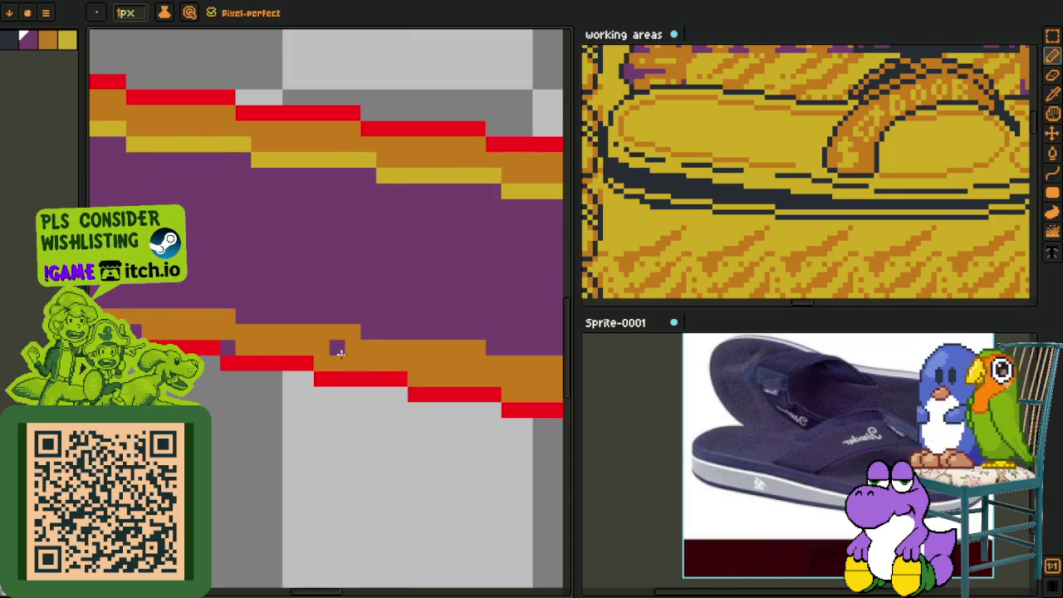
pyautogui.moveTo(332, 359); pyautogui.dragTo(265, 357)
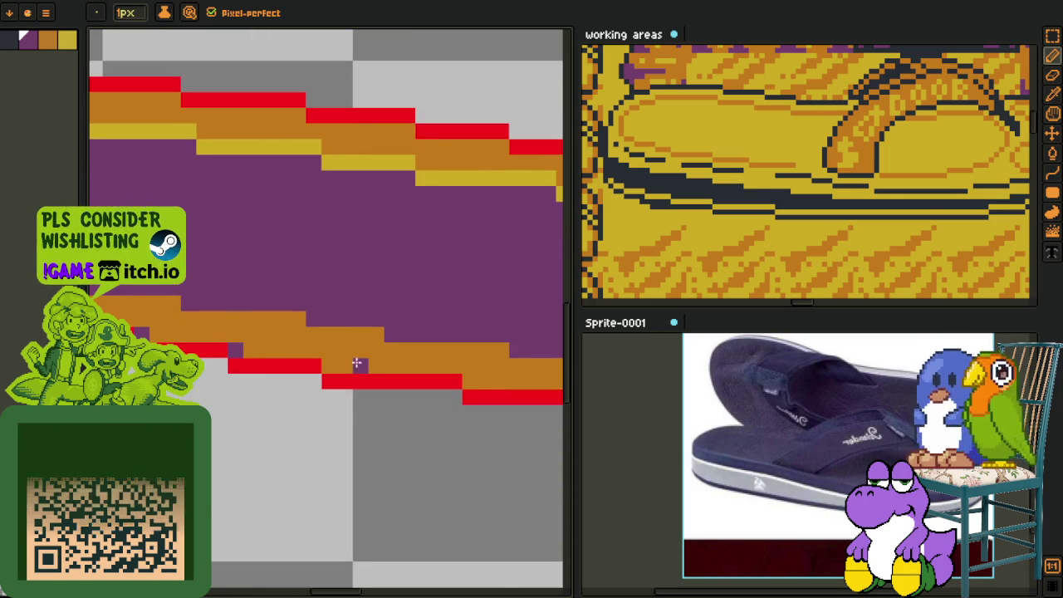
pyautogui.moveTo(249, 354); pyautogui.dragTo(339, 336)
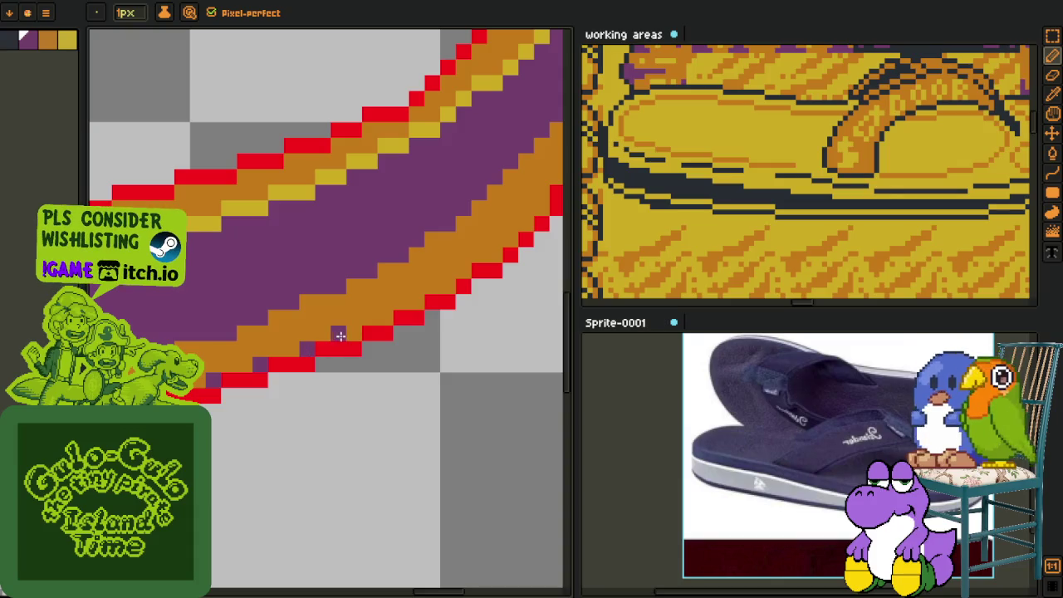
pyautogui.moveTo(444, 290); pyautogui.dragTo(255, 394)
# Step: Add purple pixels along the inner red outline from its bottom end upward
pyautogui.click(252, 389)
pyautogui.keyDown('alt'); pyautogui.click(242, 387); pyautogui.keyUp('alt')
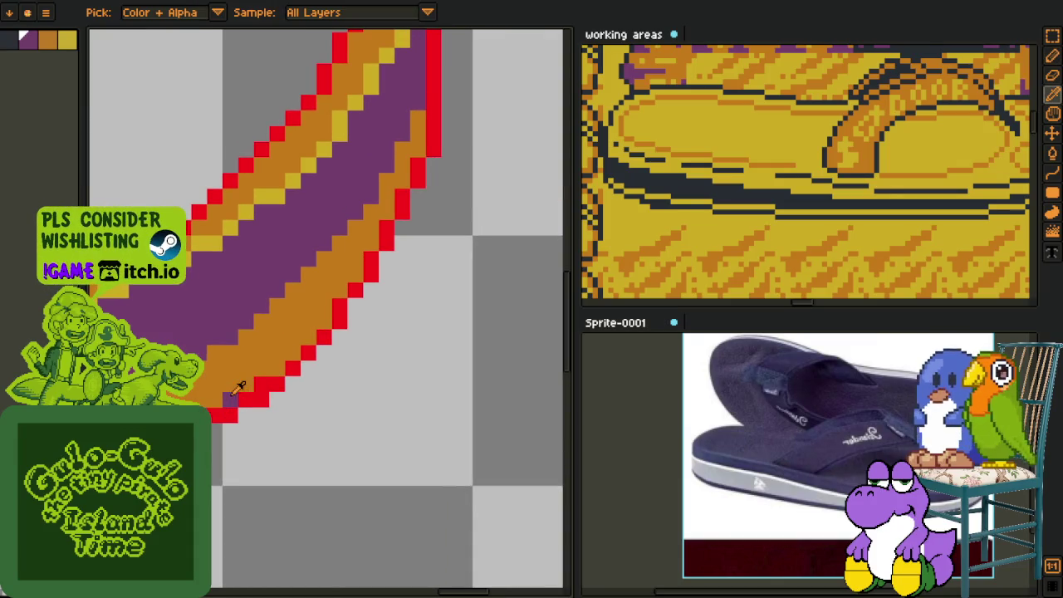
pyautogui.moveTo(283, 370); pyautogui.dragTo(293, 360)
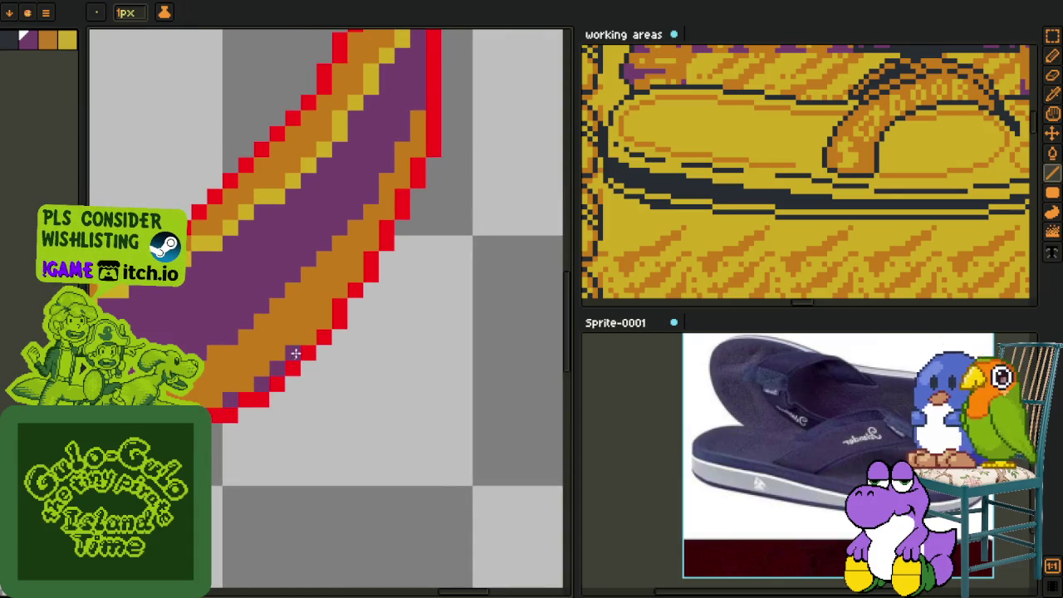
pyautogui.moveTo(359, 270); pyautogui.dragTo(375, 226)
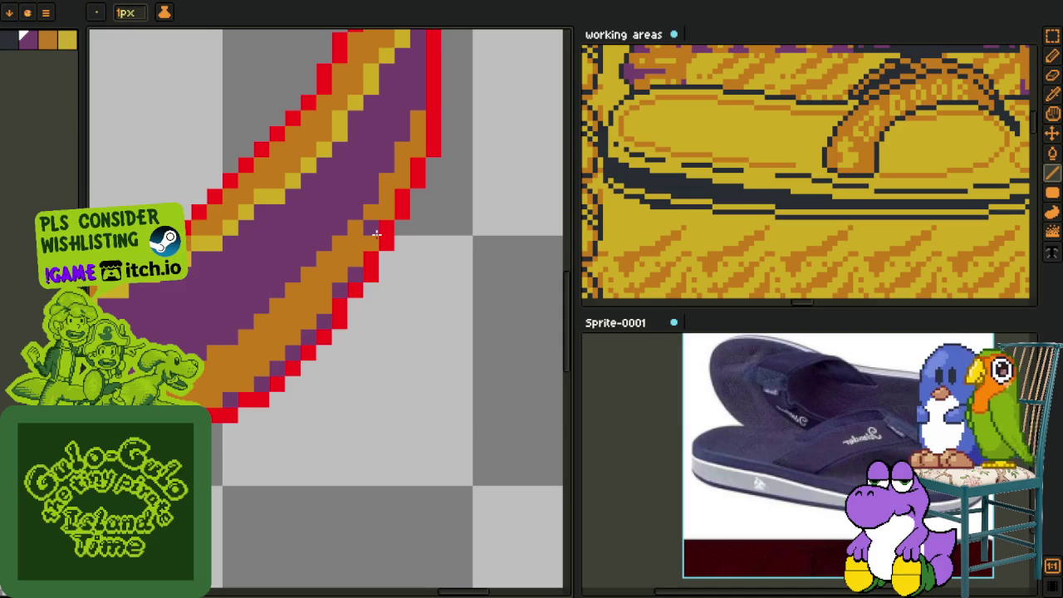
pyautogui.press('b')
pyautogui.keyDown('alt'); pyautogui.click(381, 226); pyautogui.keyUp('alt')
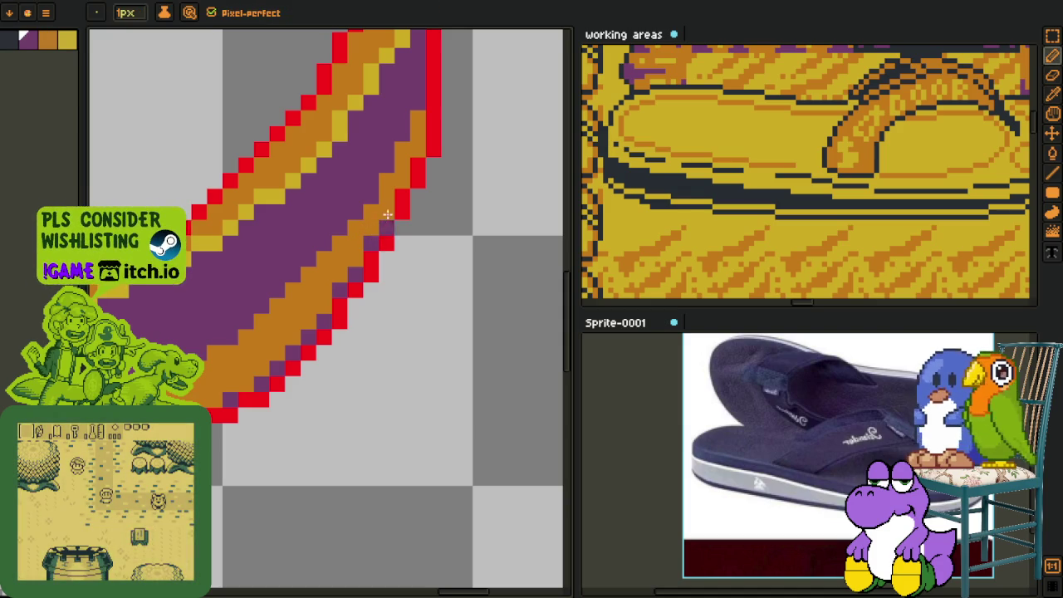
# Step: Paint purple pixels into the orange band along the stroke's upper tip
pyautogui.moveTo(403, 180); pyautogui.dragTo(324, 364)
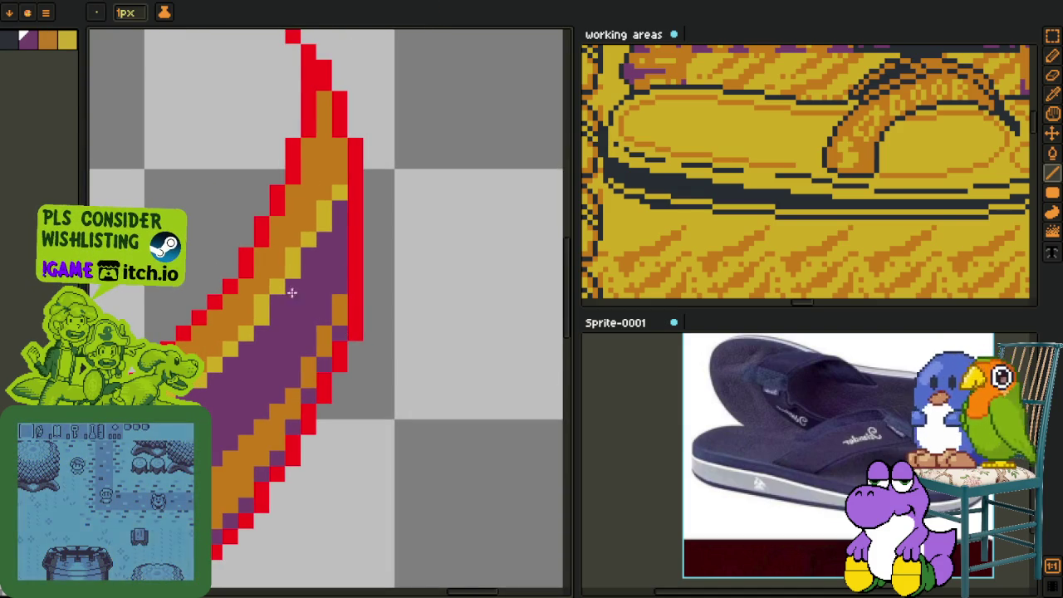
pyautogui.moveTo(339, 146); pyautogui.dragTo(324, 98)
pyautogui.click(313, 141)
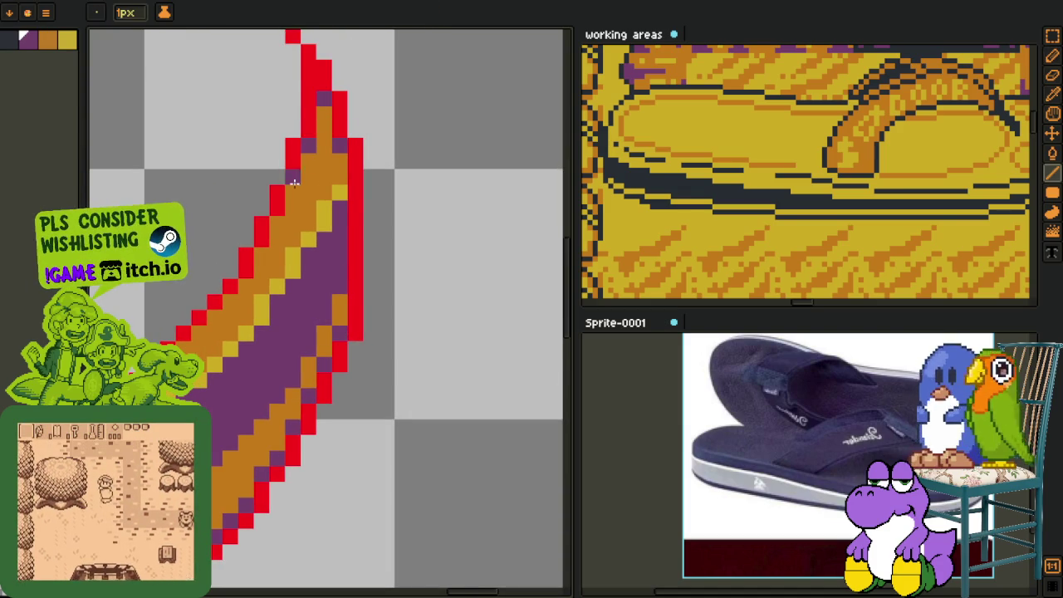
pyautogui.keyDown('alt'); pyautogui.click(264, 232); pyautogui.keyUp('alt')
pyautogui.keyDown('alt'); pyautogui.click(282, 221); pyautogui.keyUp('alt')
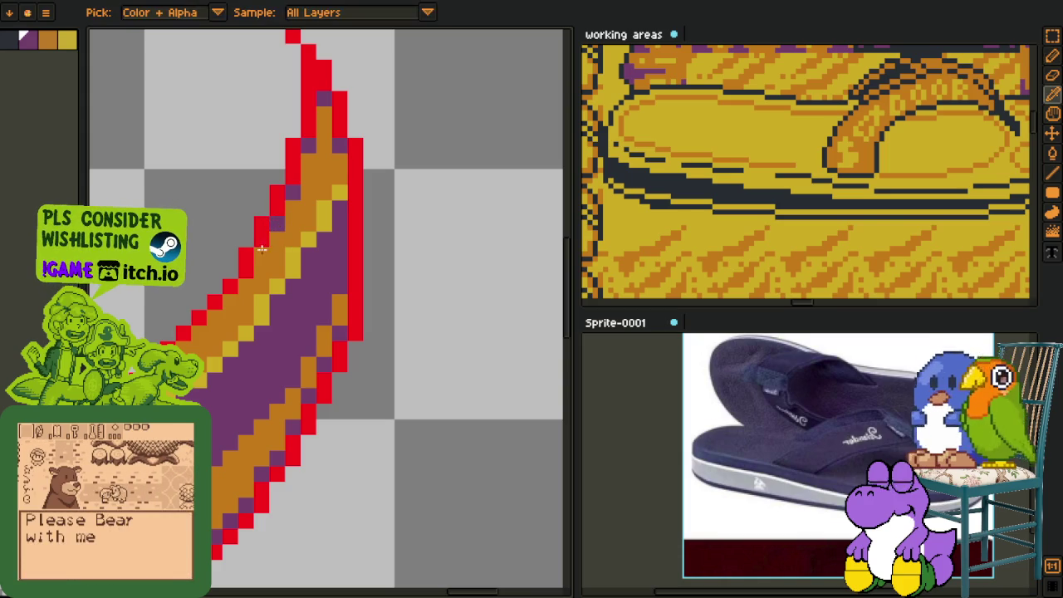
pyautogui.moveTo(226, 299)
pyautogui.mouseDown()
pyautogui.moveTo(201, 339)
pyautogui.moveTo(387, 373)
pyautogui.mouseUp()
# Step: Touch up red and purple outline pixels on the sole's lower curve
pyautogui.press('h')
pyautogui.press('b')
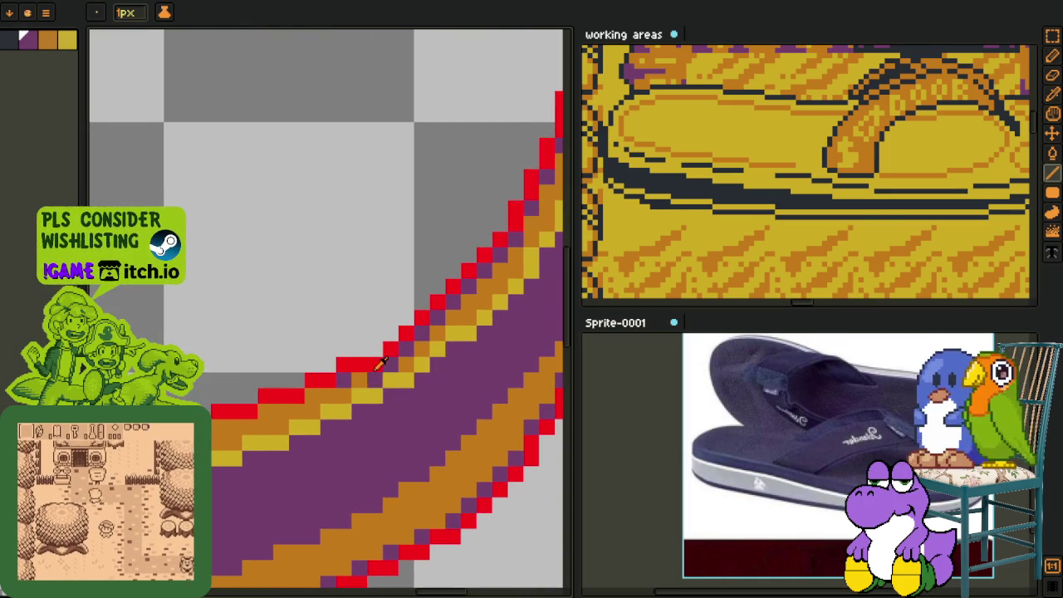
pyautogui.click(377, 349)
pyautogui.keyDown('alt'); pyautogui.click(405, 355); pyautogui.keyUp('alt')
pyautogui.click(376, 366)
pyautogui.keyDown('alt'); pyautogui.click(406, 357); pyautogui.keyUp('alt')
pyautogui.keyDown('alt'); pyautogui.click(351, 372); pyautogui.keyUp('alt')
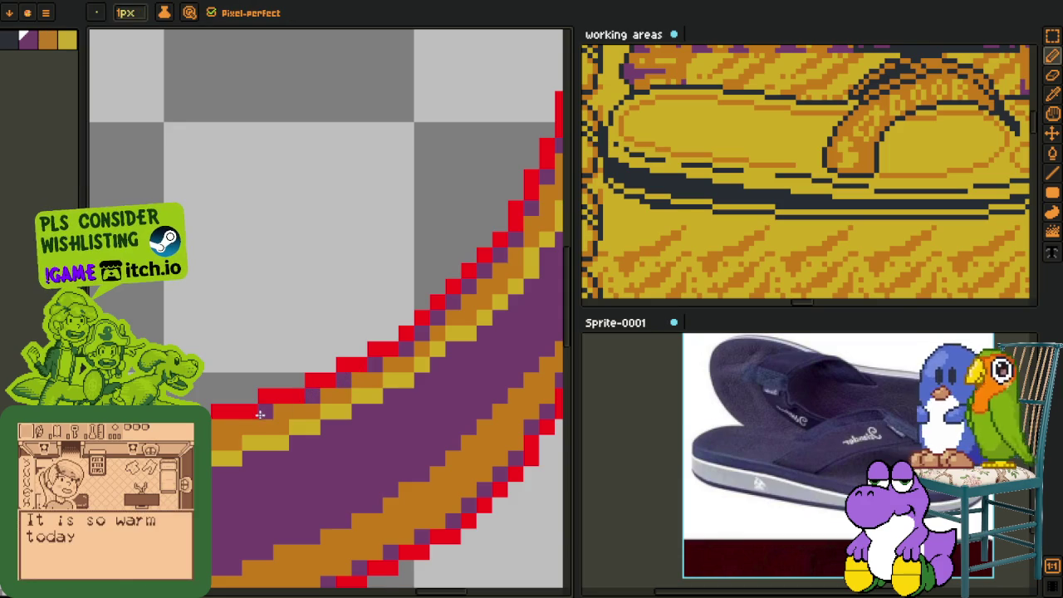
pyautogui.scroll(-2, 368, 447)
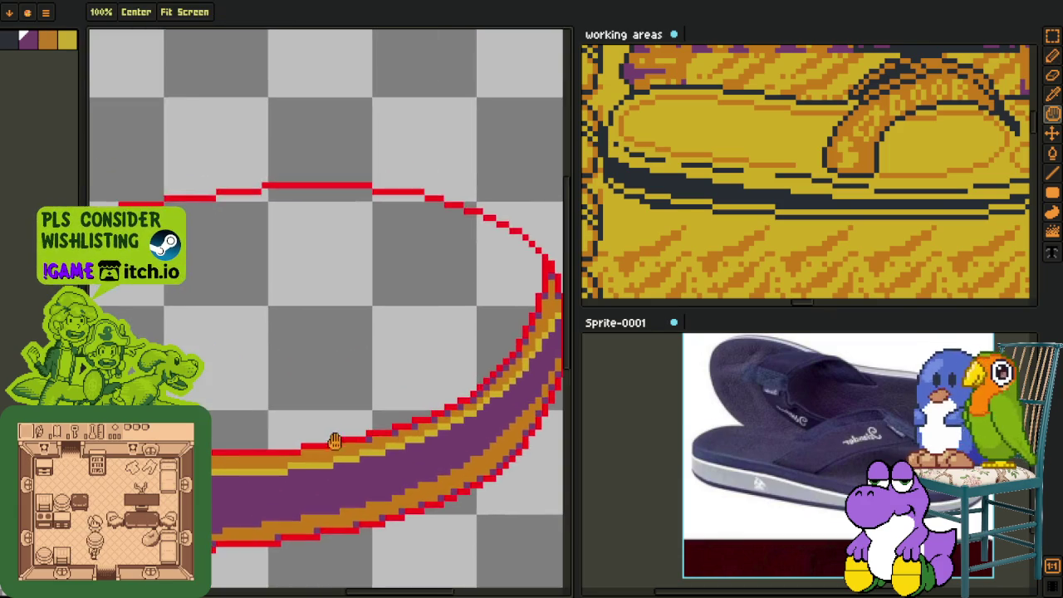
pyautogui.scroll(2, 368, 447)
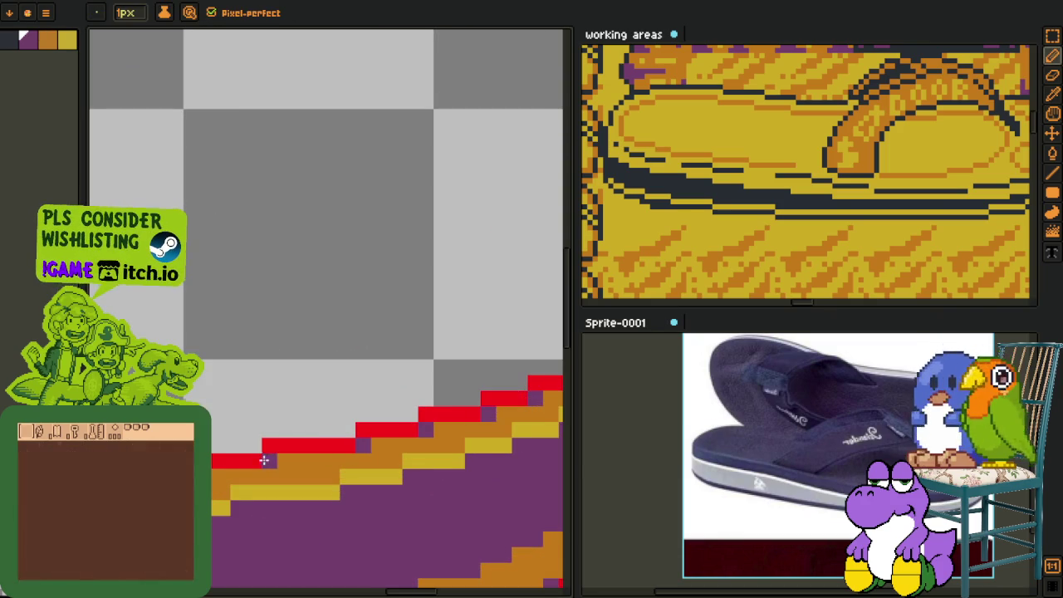
pyautogui.scroll(-2, 268, 459)
pyautogui.scroll(2, 323, 463)
pyautogui.scroll(-2, 304, 469)
pyautogui.scroll(2, 304, 470)
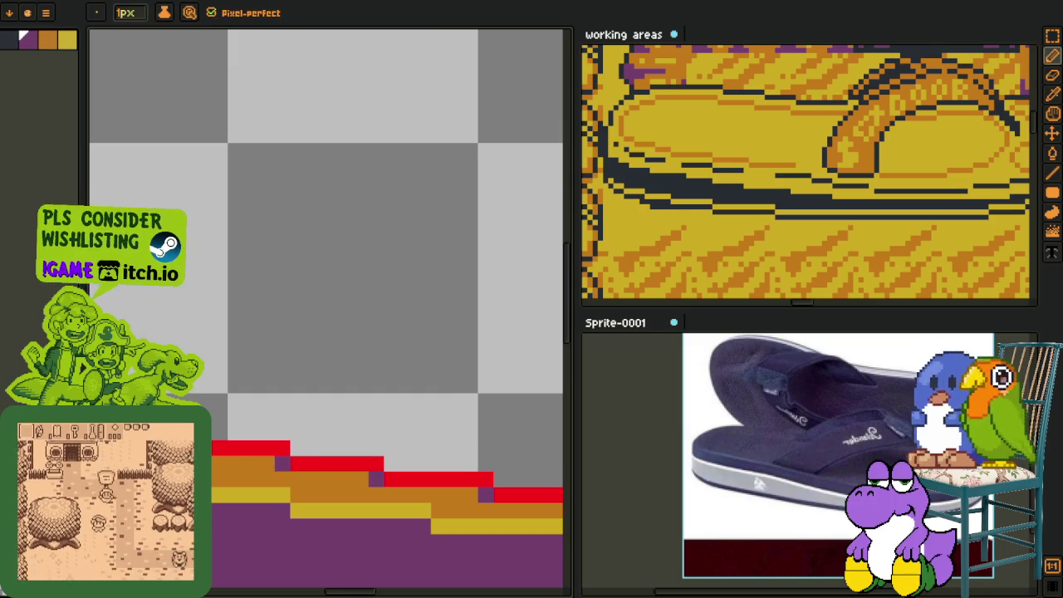
pyautogui.scroll(-2, 283, 465)
pyautogui.scroll(2, 282, 465)
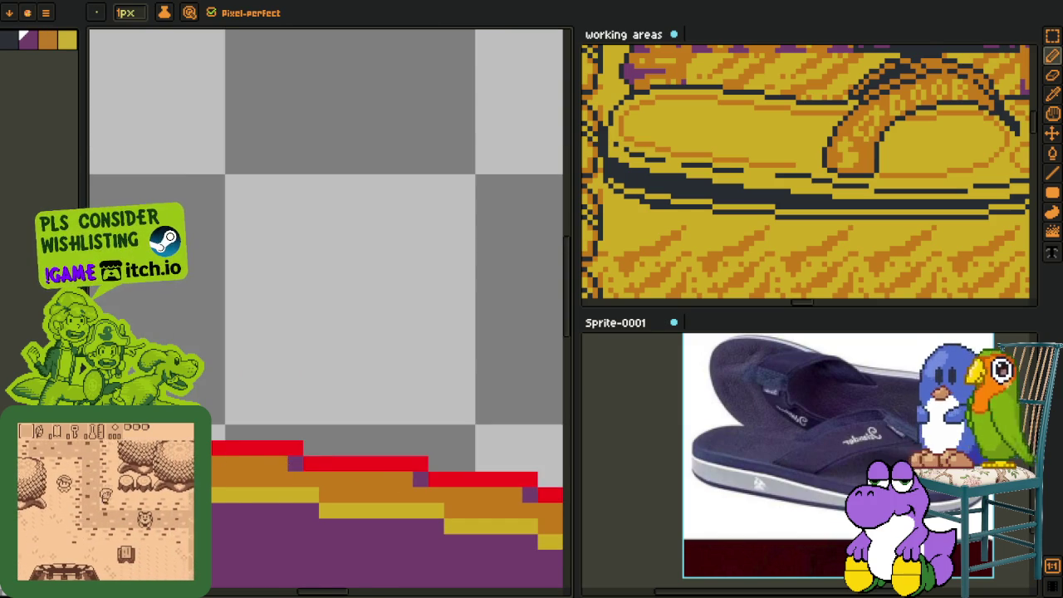
pyautogui.scroll(-1, 324, 432)
pyautogui.scroll(1, 324, 432)
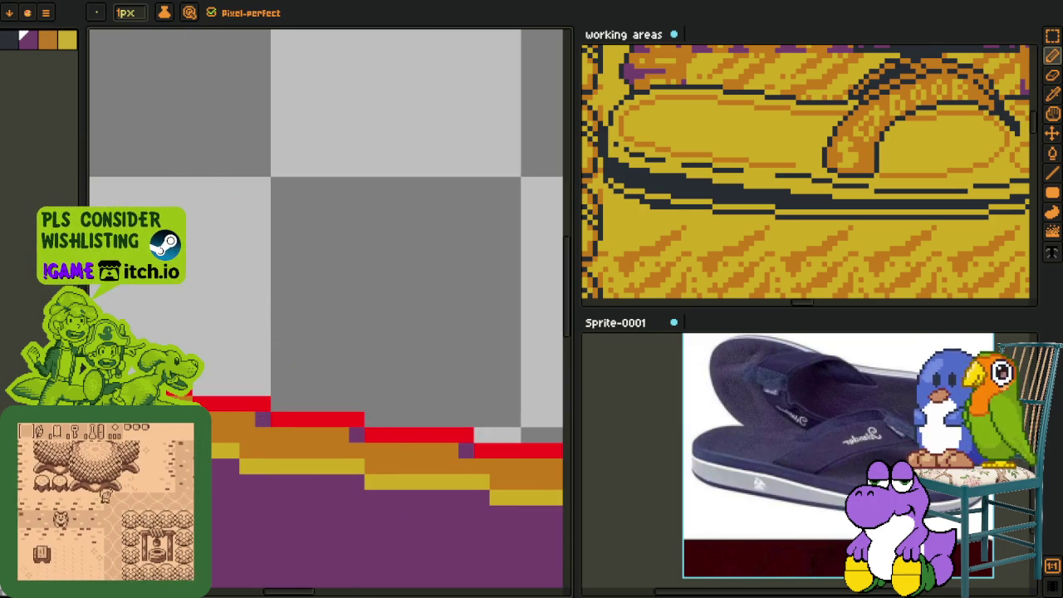
pyautogui.moveTo(376, 400)
pyautogui.mouseDown()
pyautogui.moveTo(357, 461)
pyautogui.moveTo(424, 474)
pyautogui.mouseUp()
pyautogui.press('b')
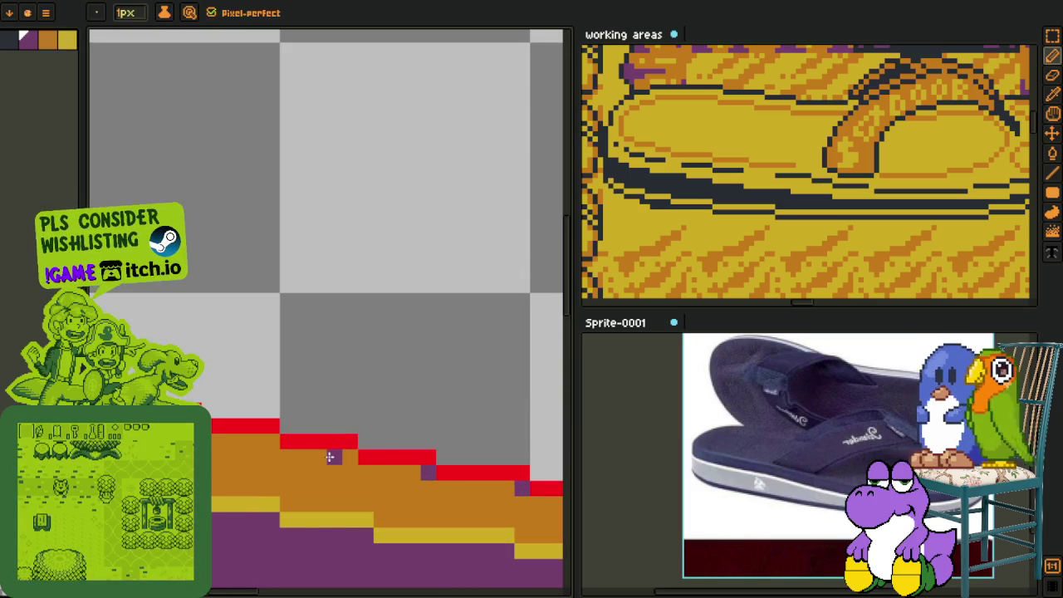
pyautogui.moveTo(279, 440); pyautogui.dragTo(266, 461)
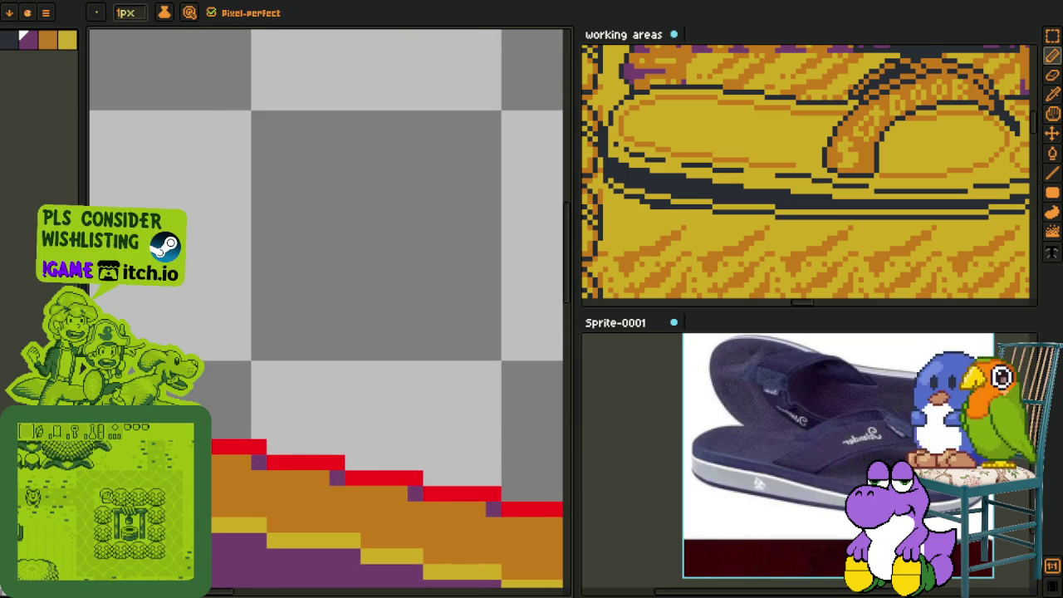
pyautogui.scroll(-3, 455, 530)
pyautogui.scroll(2, 455, 530)
pyautogui.press('b')
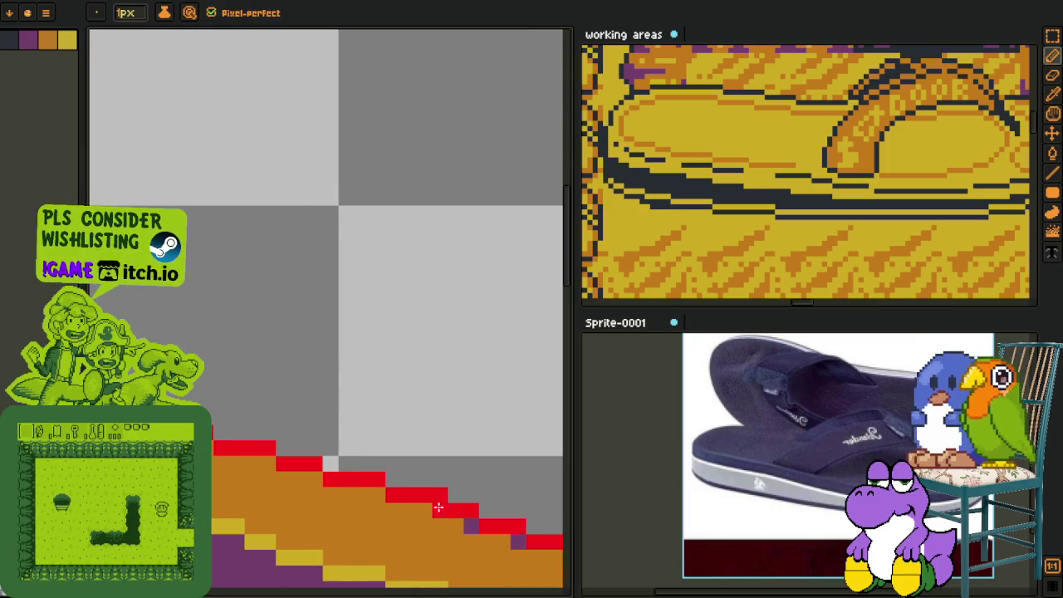
pyautogui.press('i')
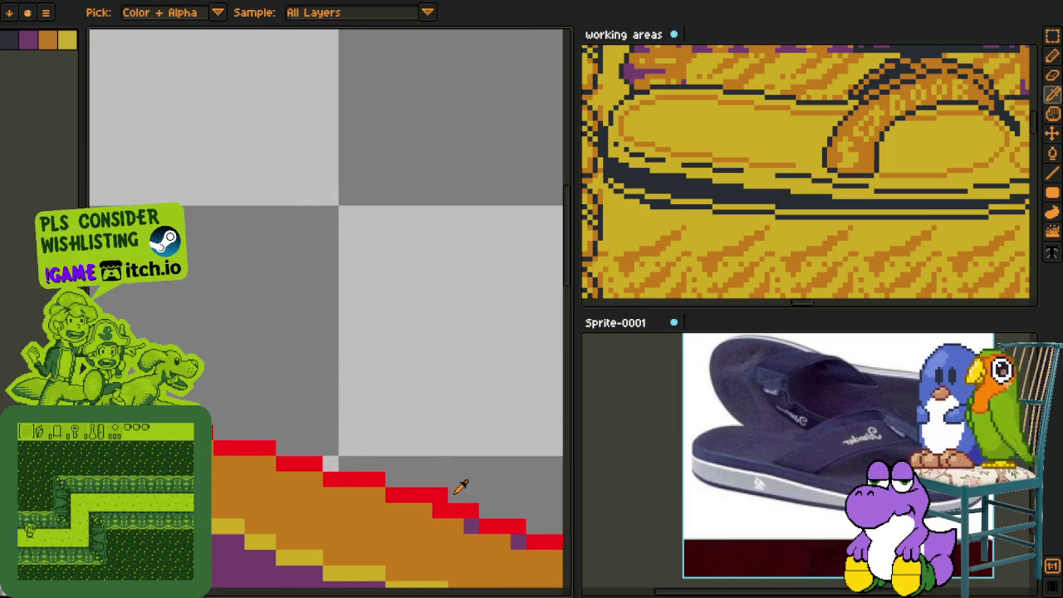
pyautogui.press('e')
pyautogui.scroll(-3, 444, 493)
pyautogui.press('i')
pyautogui.scroll(2, 449, 503)
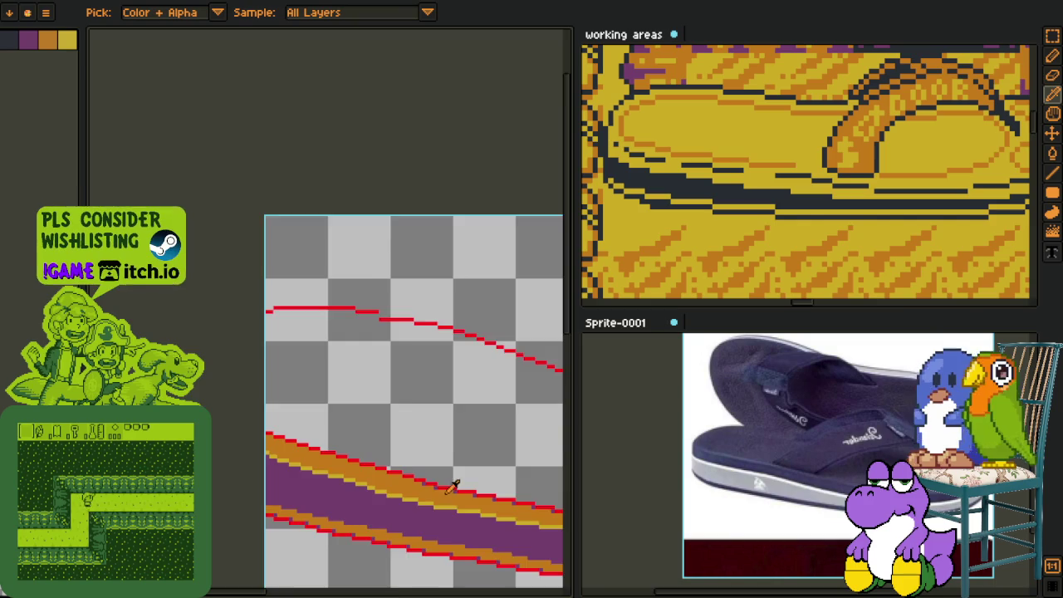
# Step: Zoom in on the sole's lower stepped red edge with the 1px pencil ready
pyautogui.scroll(1, 432, 490)
pyautogui.press('b')
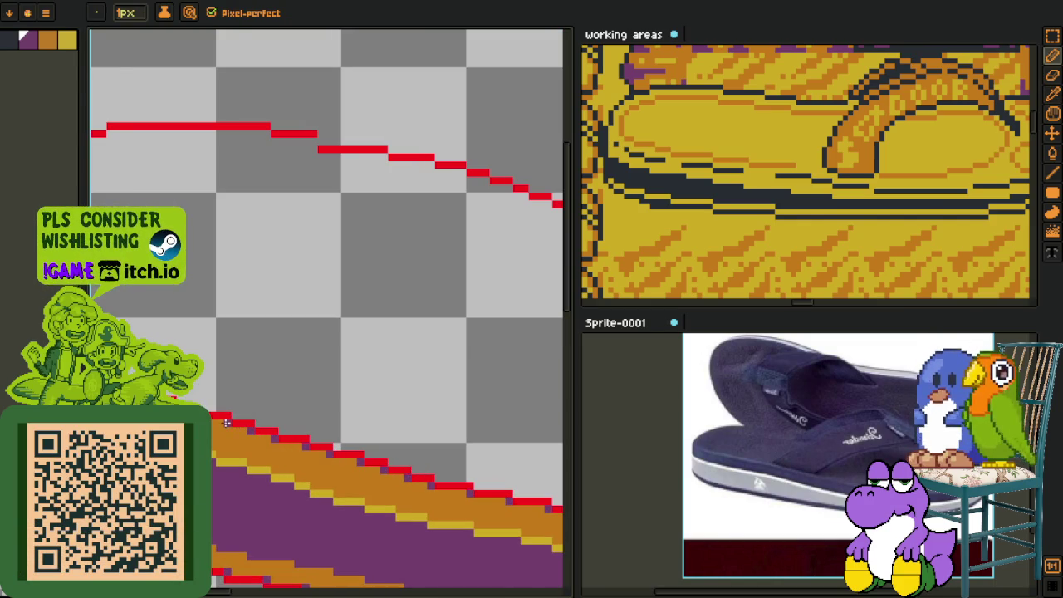
pyautogui.scroll(2, 416, 490)
pyautogui.press('h')
pyautogui.moveTo(417, 494); pyautogui.dragTo(496, 508)
pyautogui.press('b')
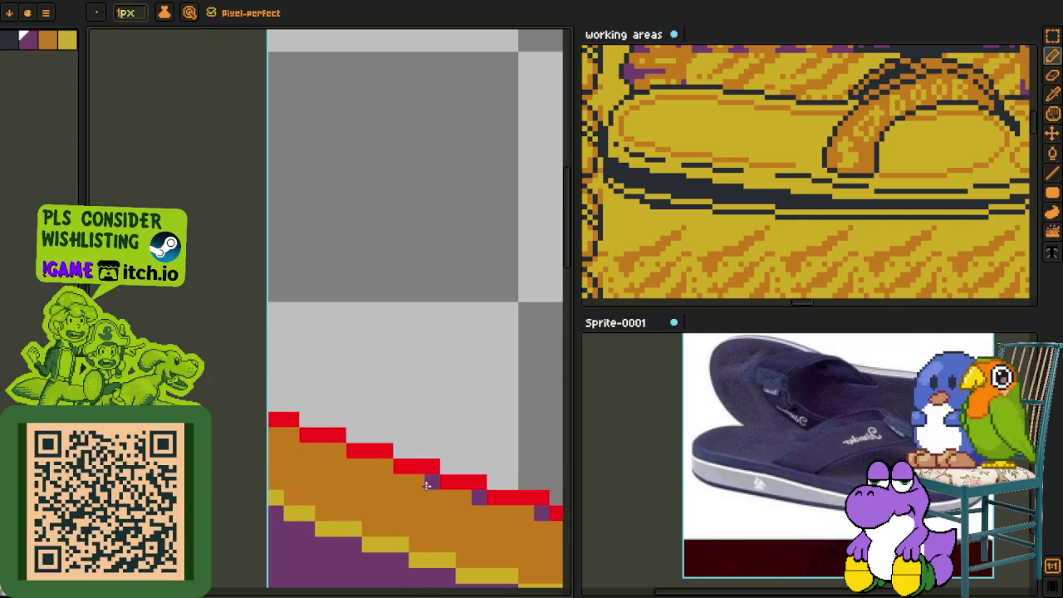
# Step: Pick purple from the sole and fill four step corners of the red edge
pyautogui.keyDown('alt'); pyautogui.click(380, 467); pyautogui.keyUp('alt')
pyautogui.click(386, 465)
pyautogui.keyDown('alt'); pyautogui.click(391, 457); pyautogui.keyUp('alt')
pyautogui.click(338, 450)
pyautogui.click(290, 436)
# Step: Zoom out and pan left to bring the sole's red outline back into view
pyautogui.scroll(-3, 291, 437)
pyautogui.scroll(-2, 427, 438)
pyautogui.moveTo(427, 438)
pyautogui.mouseDown()
pyautogui.moveTo(324, 451)
pyautogui.moveTo(375, 456)
pyautogui.moveTo(332, 404)
pyautogui.mouseUp()
pyautogui.scroll(3, 339, 450)
pyautogui.moveTo(268, 404)
pyautogui.mouseDown()
pyautogui.moveTo(385, 504)
pyautogui.moveTo(415, 510)
pyautogui.moveTo(440, 387)
pyautogui.mouseUp()
pyautogui.scroll(2, 440, 512)
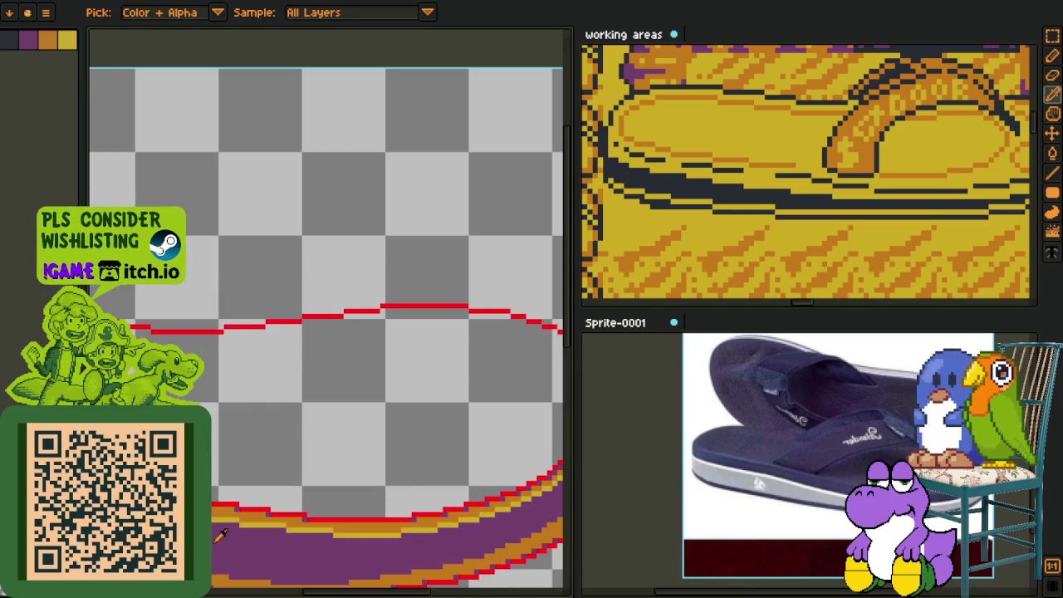
# Step: Show the yellow cover layer again and zoom out to see the whole flip-flop
pyautogui.click(93, 163)
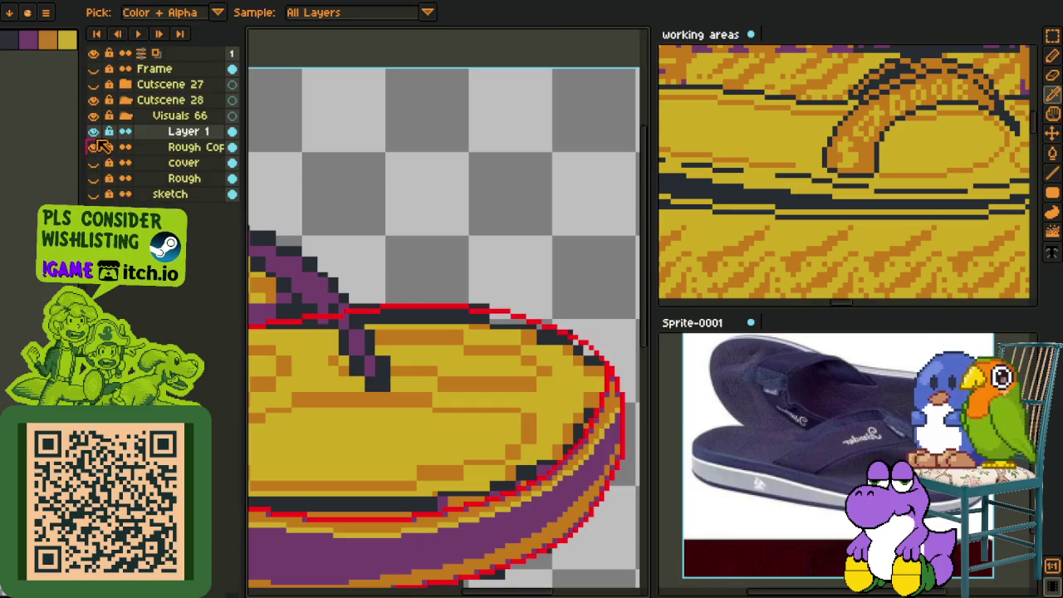
pyautogui.scroll(-3, 365, 207)
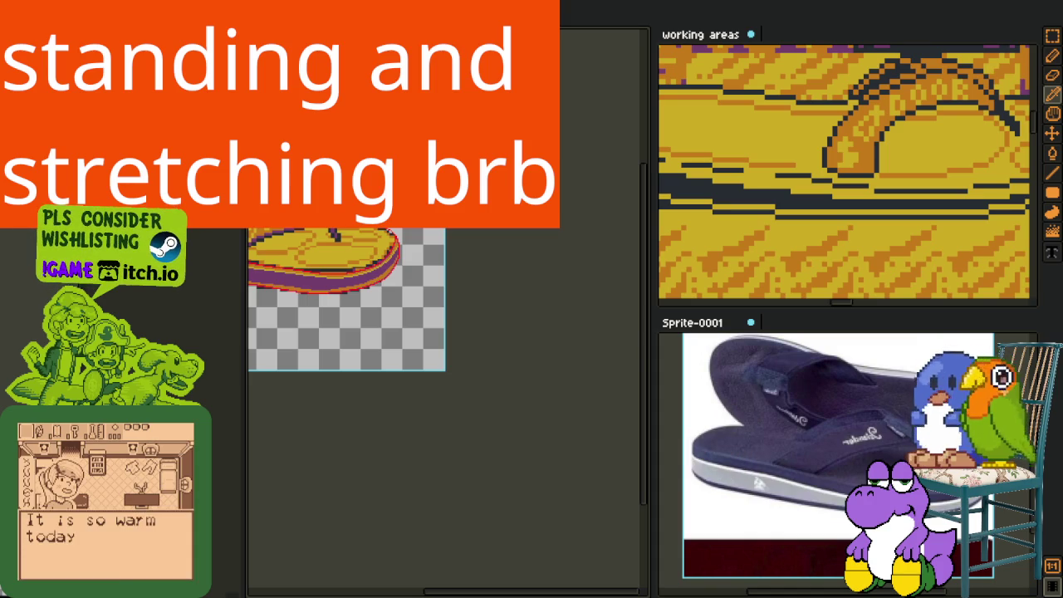
# Step: Pan the canvas to centre the whole flip-flop sprite in view
pyautogui.moveTo(339, 339); pyautogui.dragTo(432, 439)
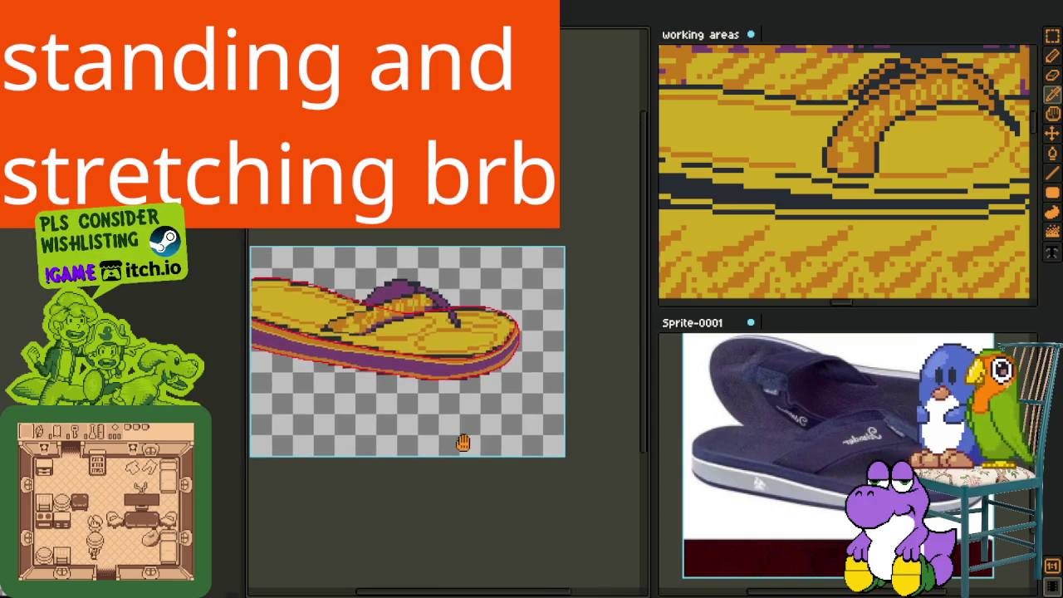
pyautogui.moveTo(376, 420); pyautogui.dragTo(446, 444)
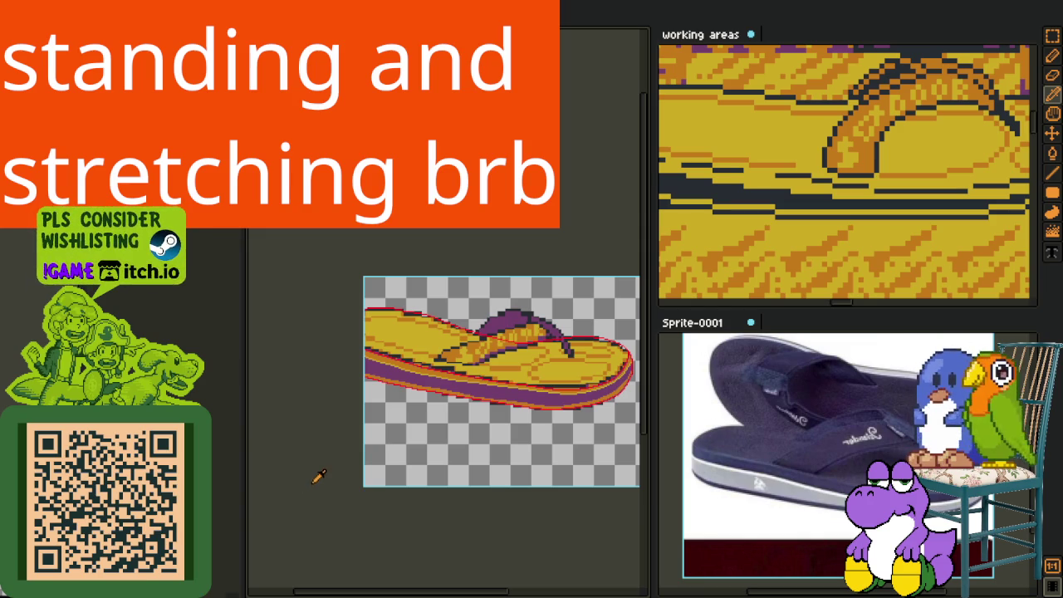
pyautogui.scroll(3, 455, 418)
# Step: Hide the yellow upper layer and pan along the sole strip's curled end
pyautogui.scroll(-3, 456, 423)
pyautogui.scroll(3, 460, 426)
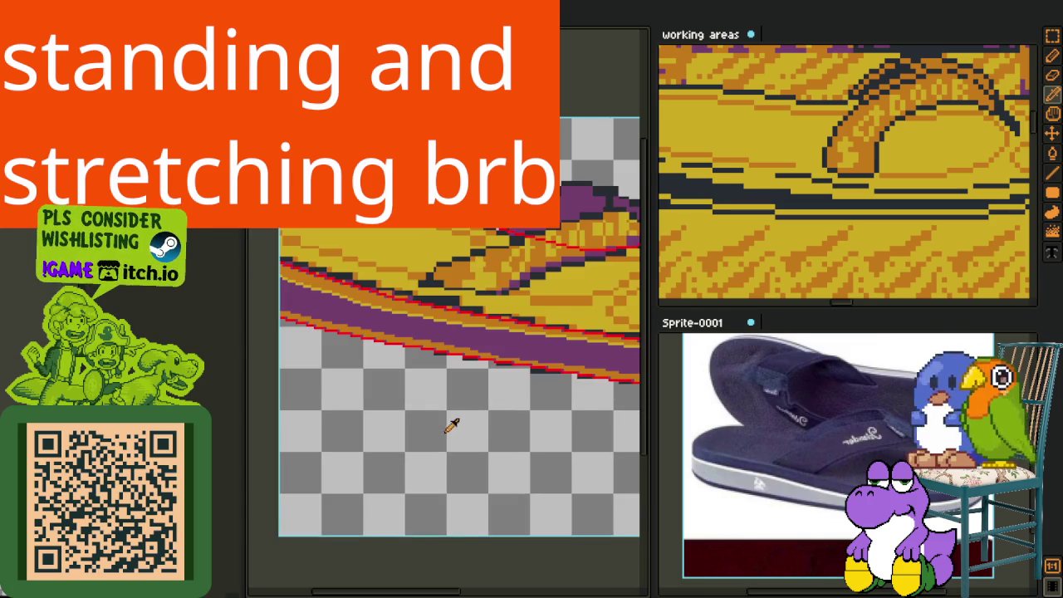
pyautogui.scroll(2, 406, 407)
pyautogui.press('Delete')
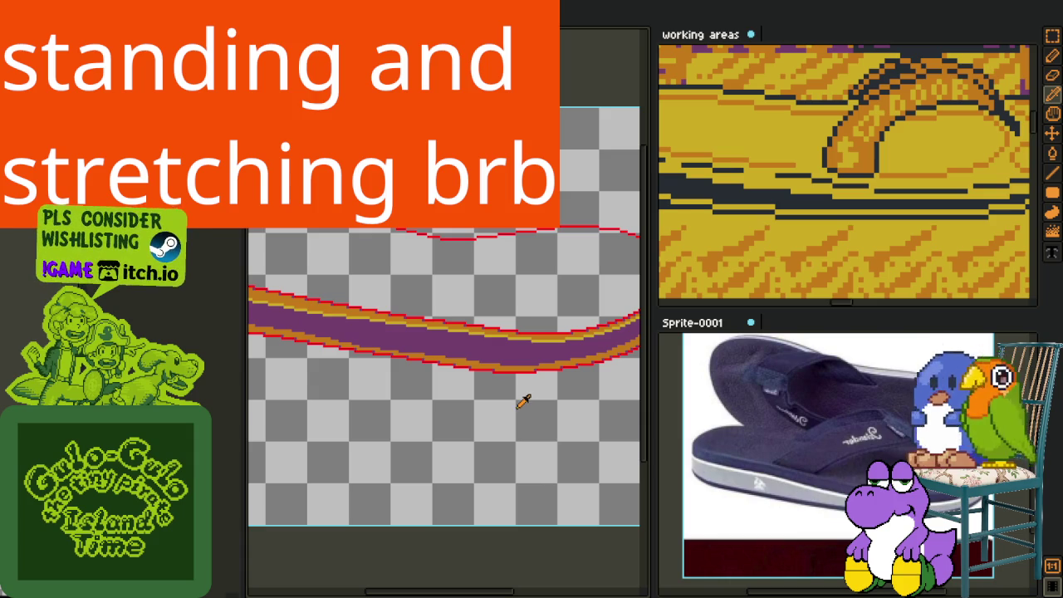
pyautogui.moveTo(526, 398); pyautogui.dragTo(478, 426)
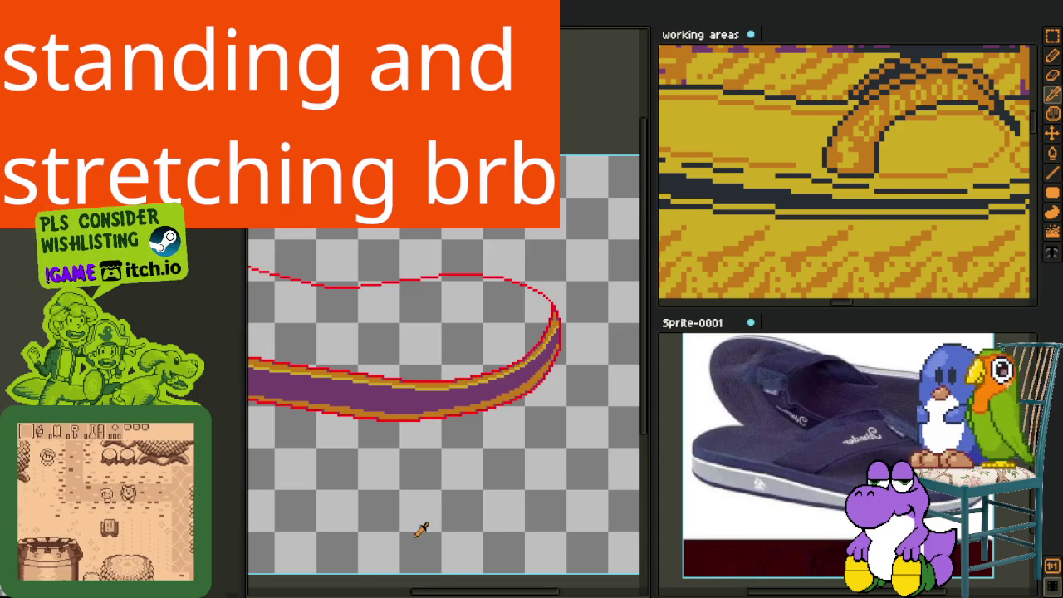
pyautogui.moveTo(481, 470); pyautogui.dragTo(427, 491)
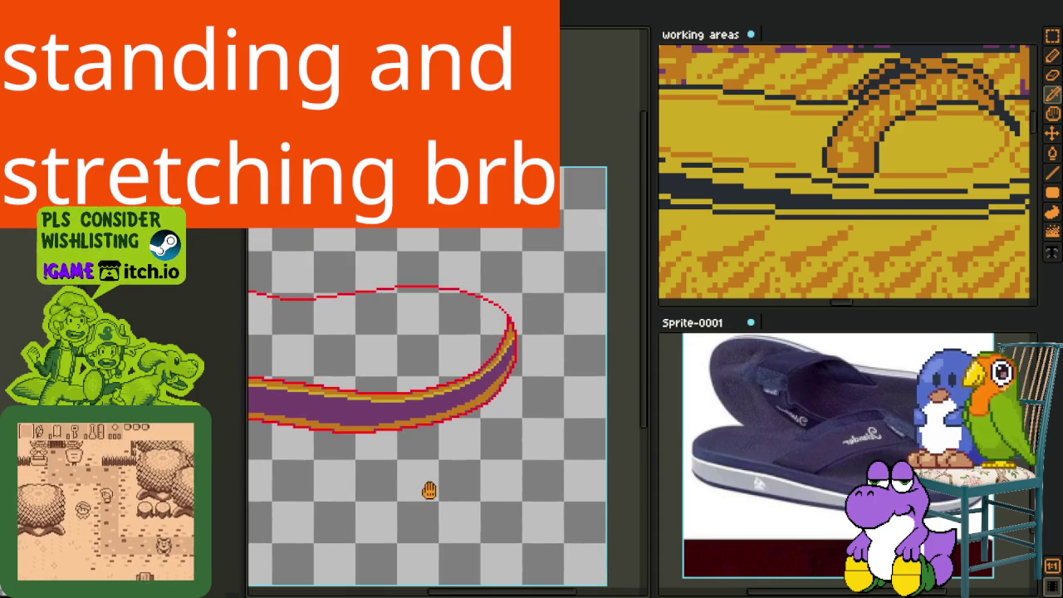